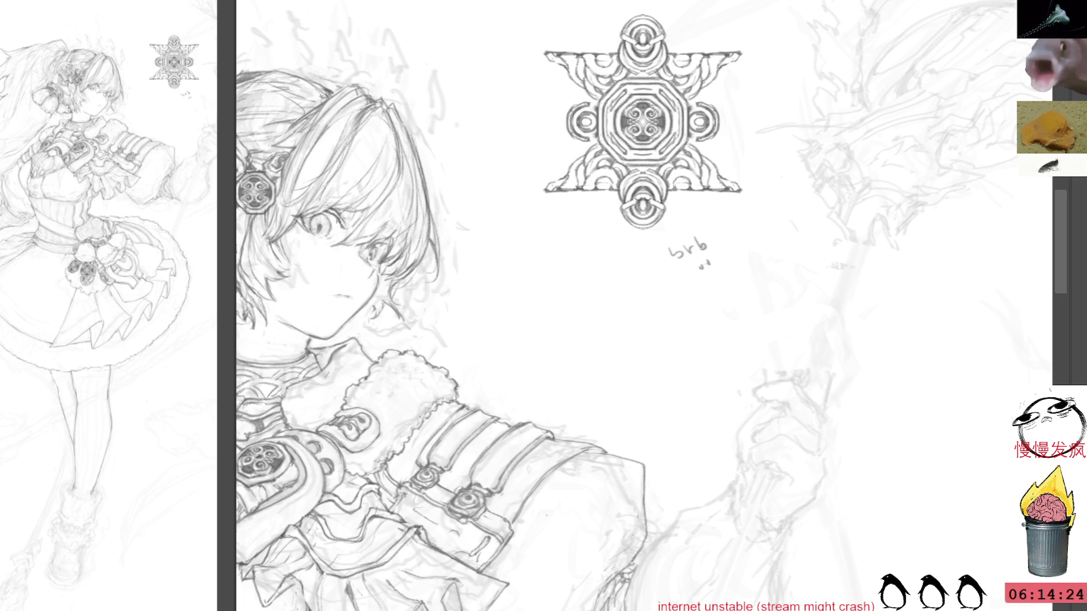
Delete the 'brb' scribble under the ornamental emblem and clear the selection.
left_click_drag(724, 240, 730, 248)
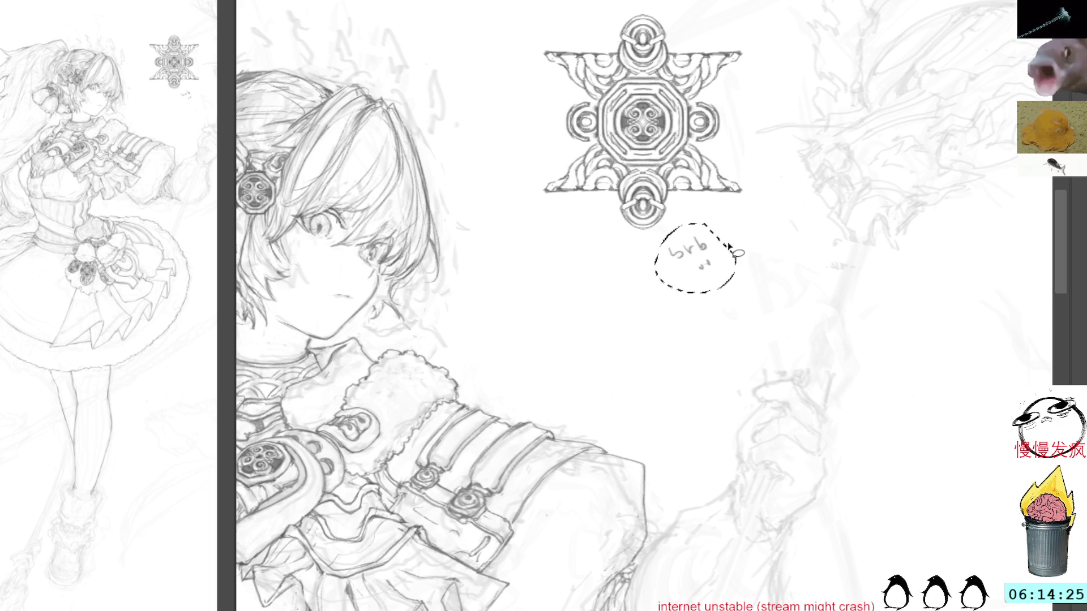
key("Delete")
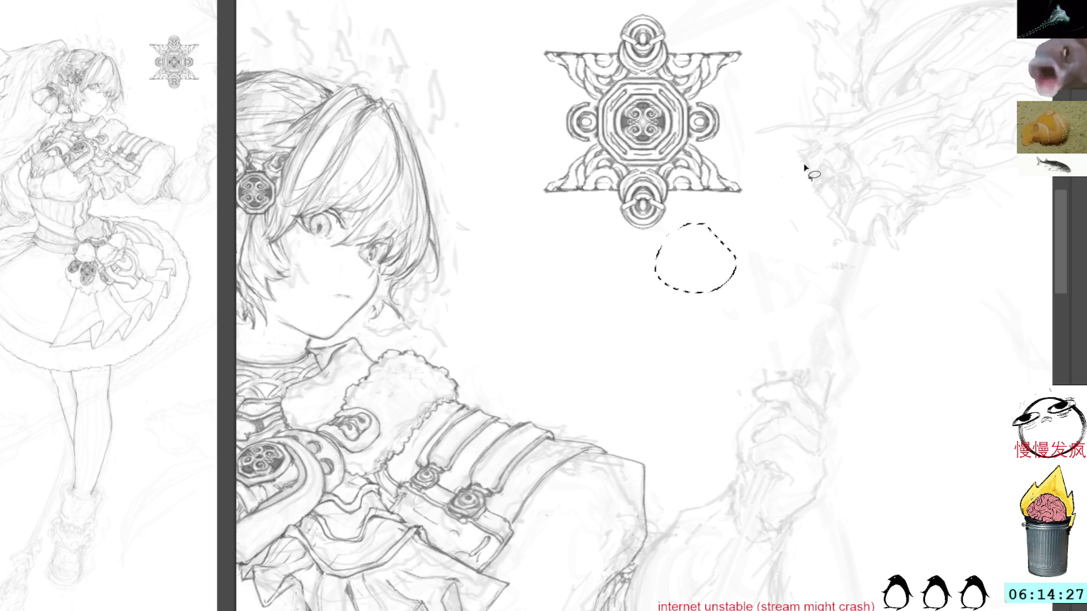
key("ctrl+d")
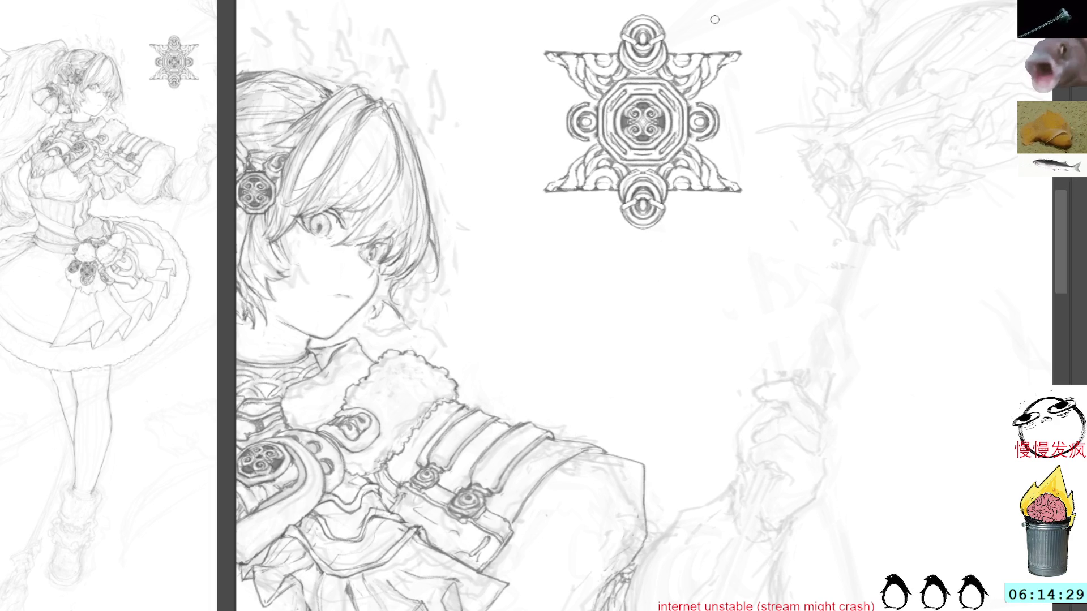
mouse_move(603, 284)
left_mouse_down()
mouse_move(666, 288)
mouse_move(893, 388)
left_mouse_up()
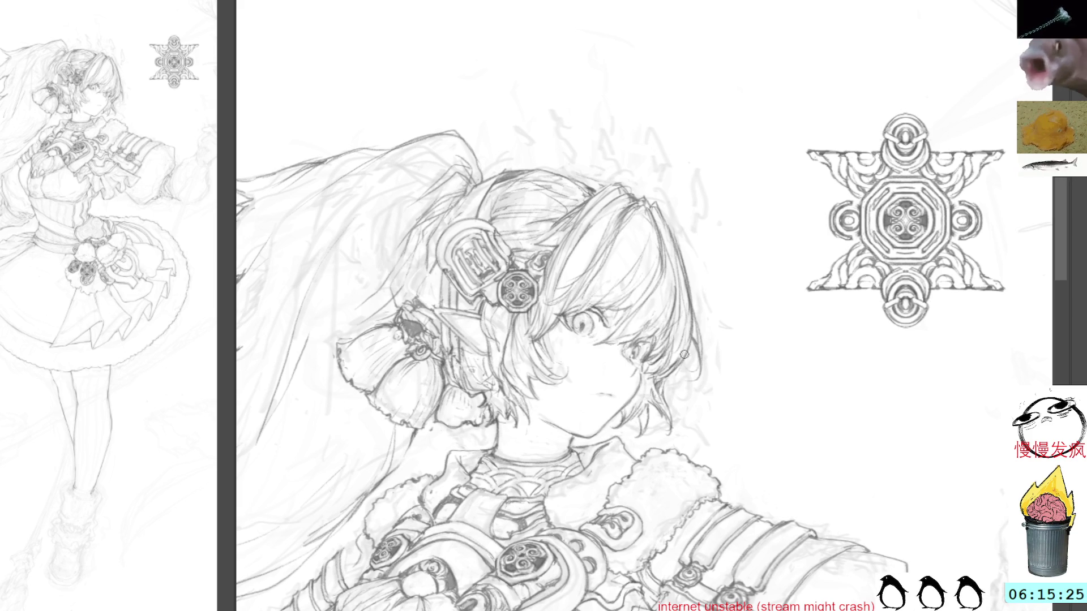
Pan to the torso and draw pencil lines along the ruffle's right edge by the sleeve cuff.
scroll(813, 315, "down", 8)
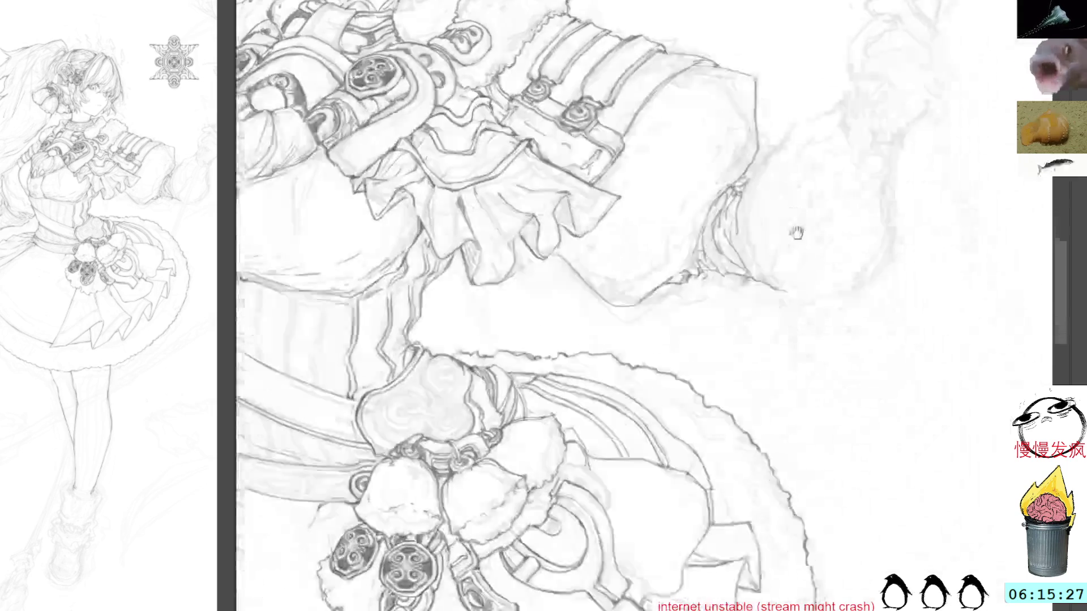
left_click_drag(810, 286, 887, 389)
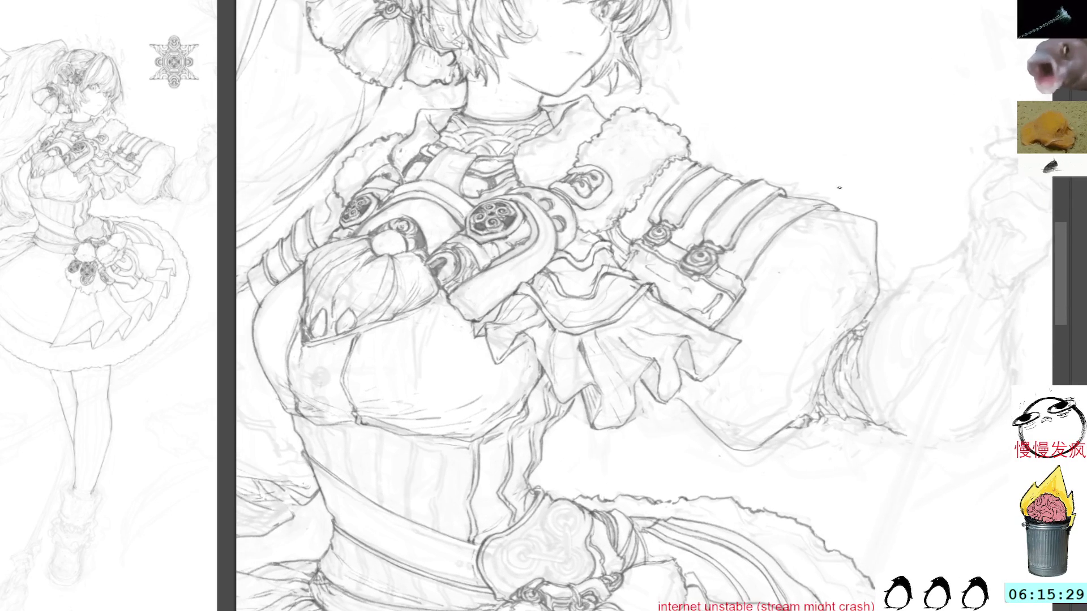
left_click_drag(699, 380, 734, 340)
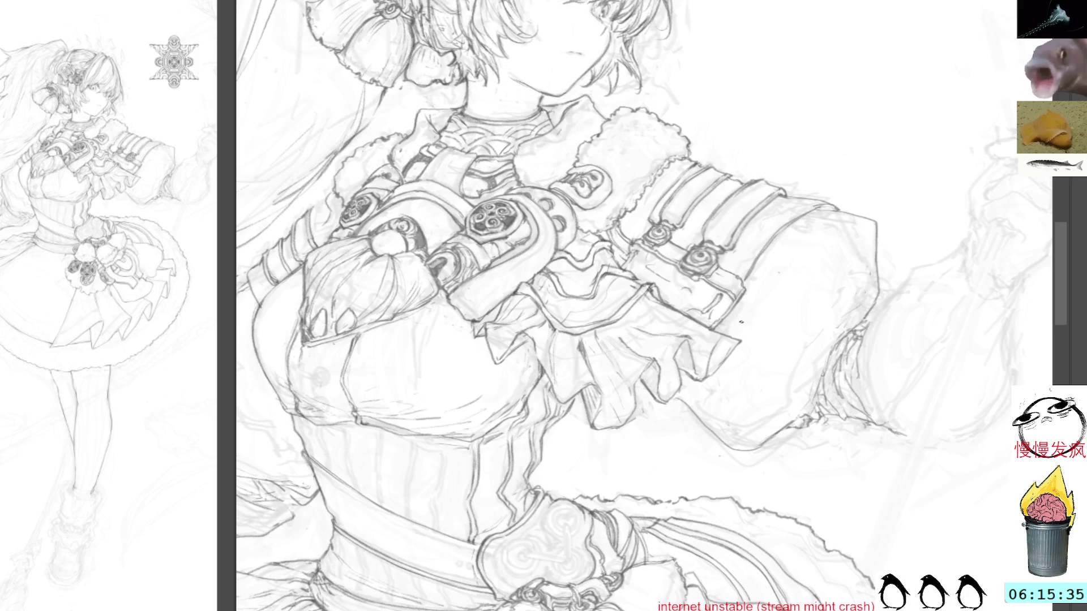
mouse_move(745, 340)
left_mouse_down()
mouse_move(715, 362)
mouse_move(741, 351)
left_mouse_up()
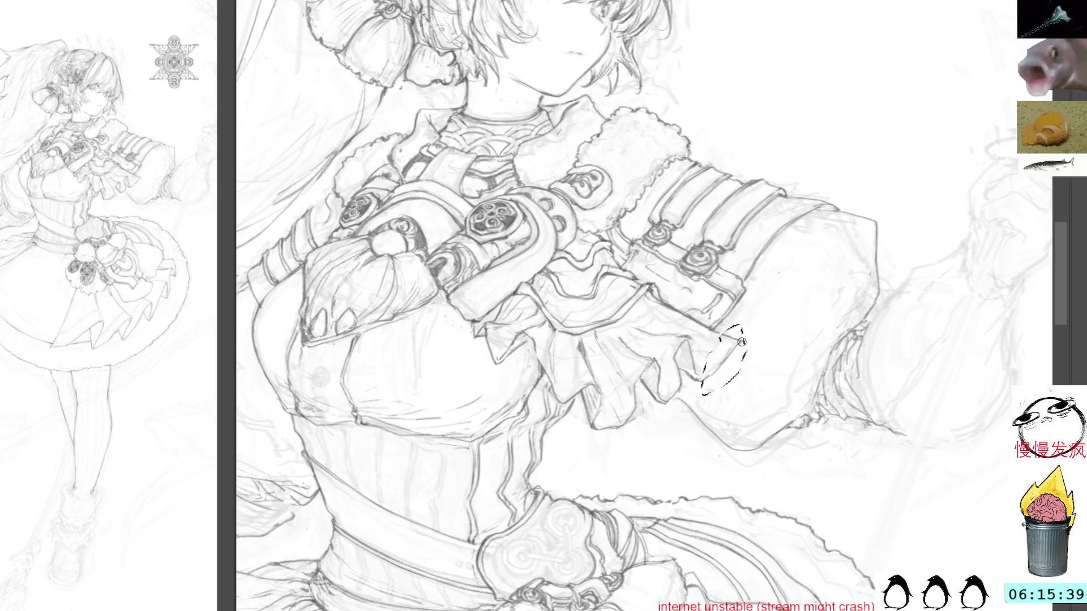
key("ctrl+d")
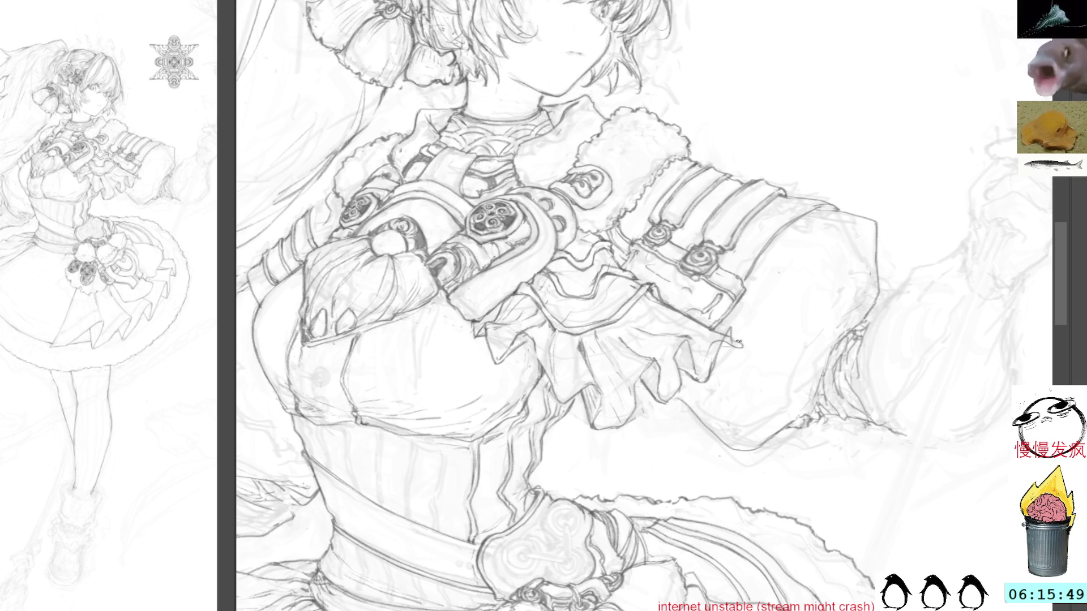
left_click_drag(815, 226, 759, 399)
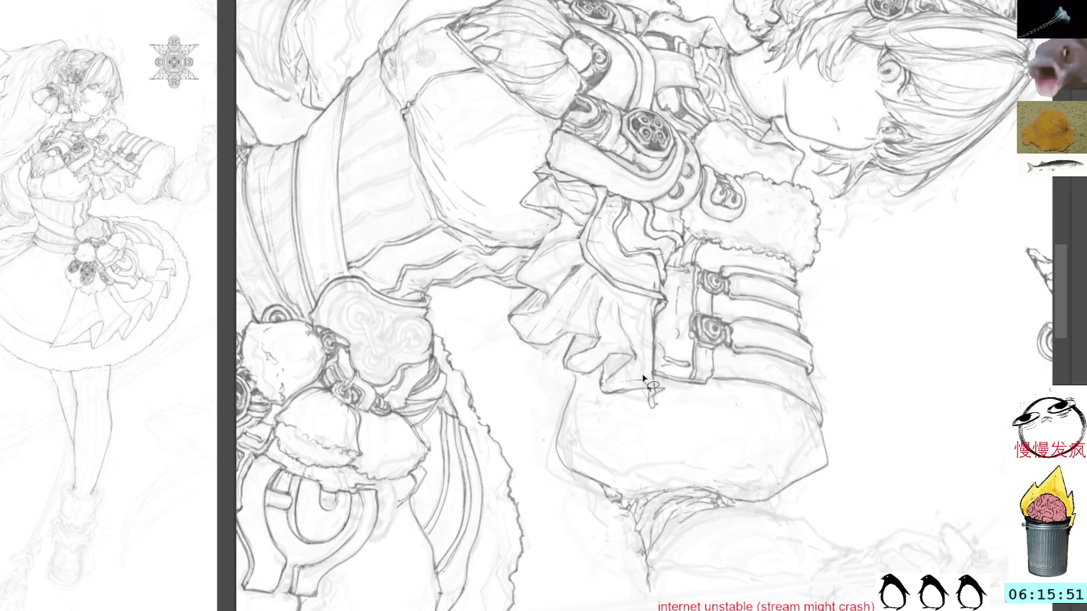
Add short pencil marks and a faint line down the sleeve, rotating the canvas for better angles.
mouse_move(761, 395)
left_mouse_down()
mouse_move(735, 339)
mouse_move(712, 322)
left_mouse_up()
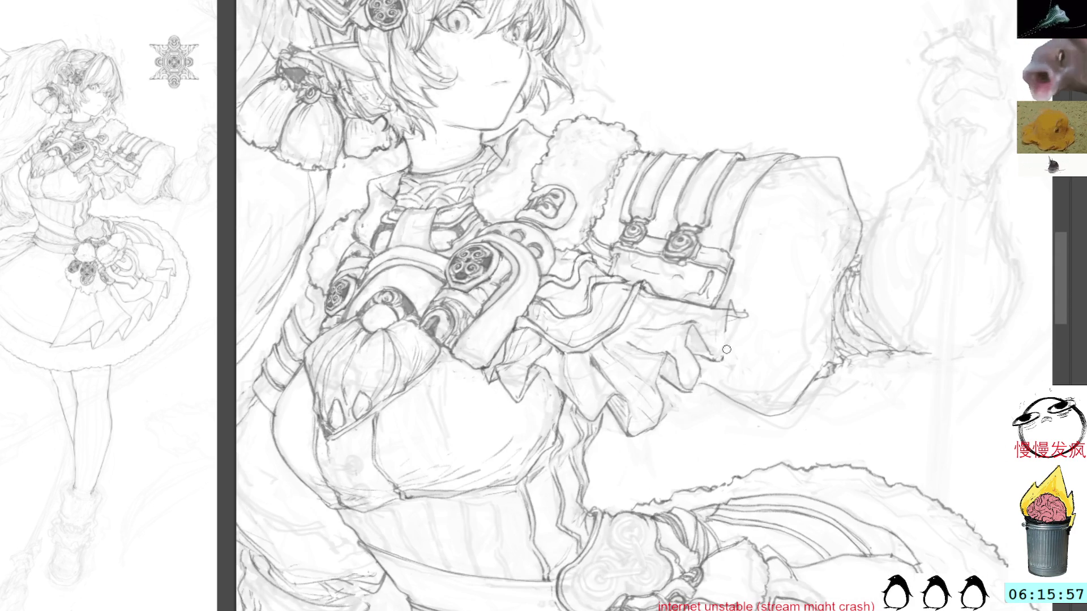
left_click_drag(729, 327, 723, 345)
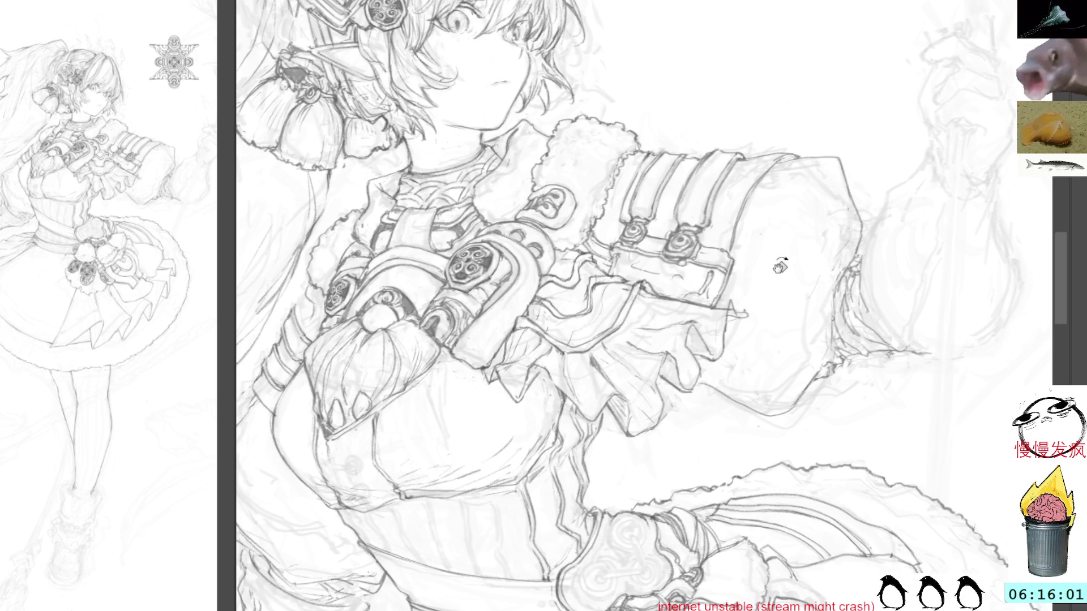
left_click_drag(777, 268, 696, 422)
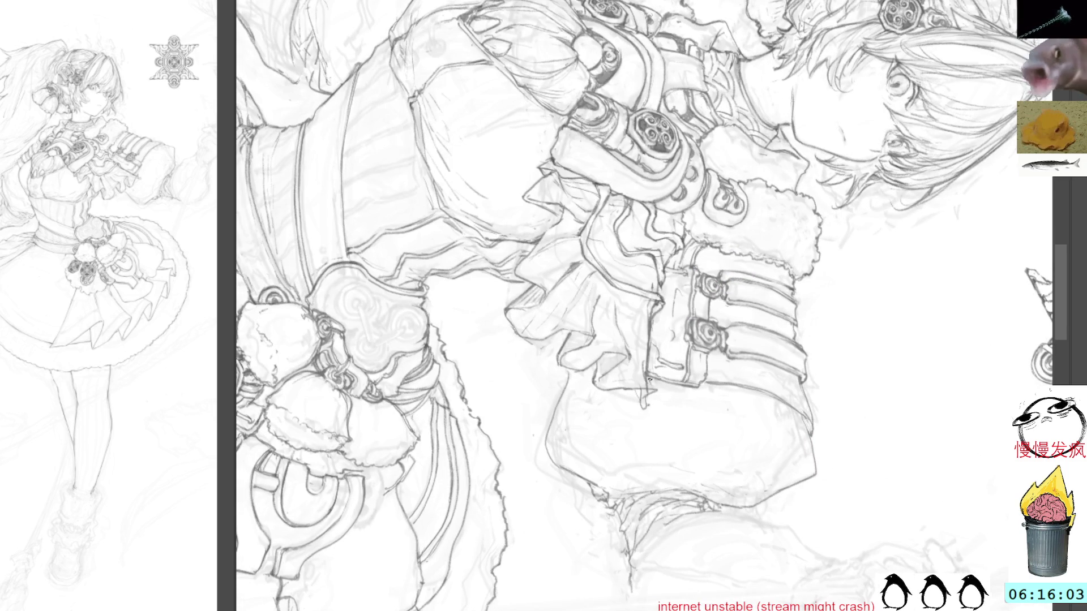
left_click_drag(651, 376, 637, 340)
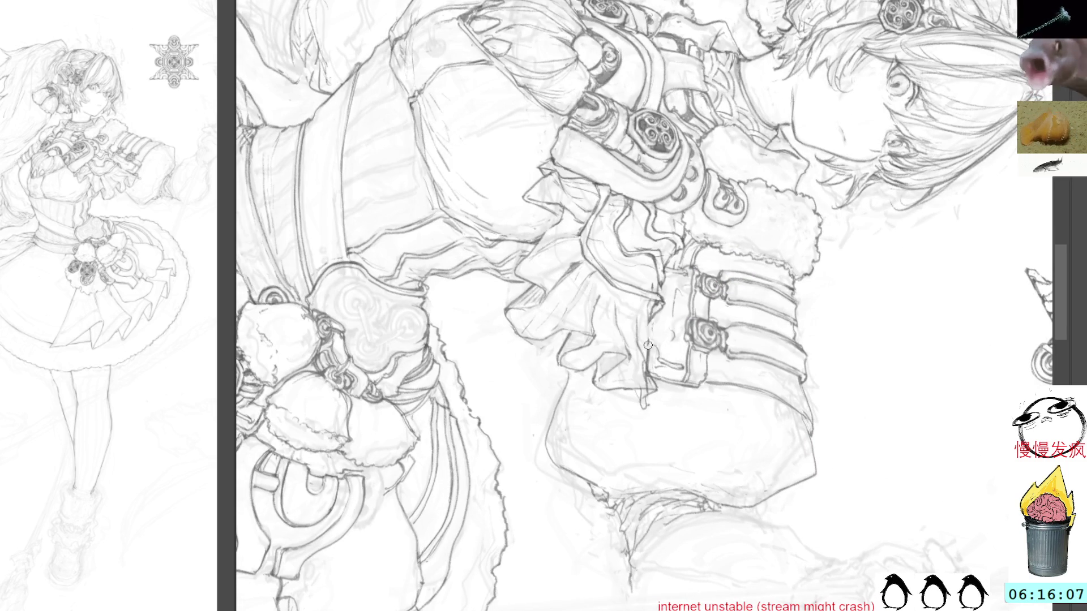
mouse_move(644, 323)
left_mouse_down()
mouse_move(644, 356)
mouse_move(649, 337)
left_mouse_up()
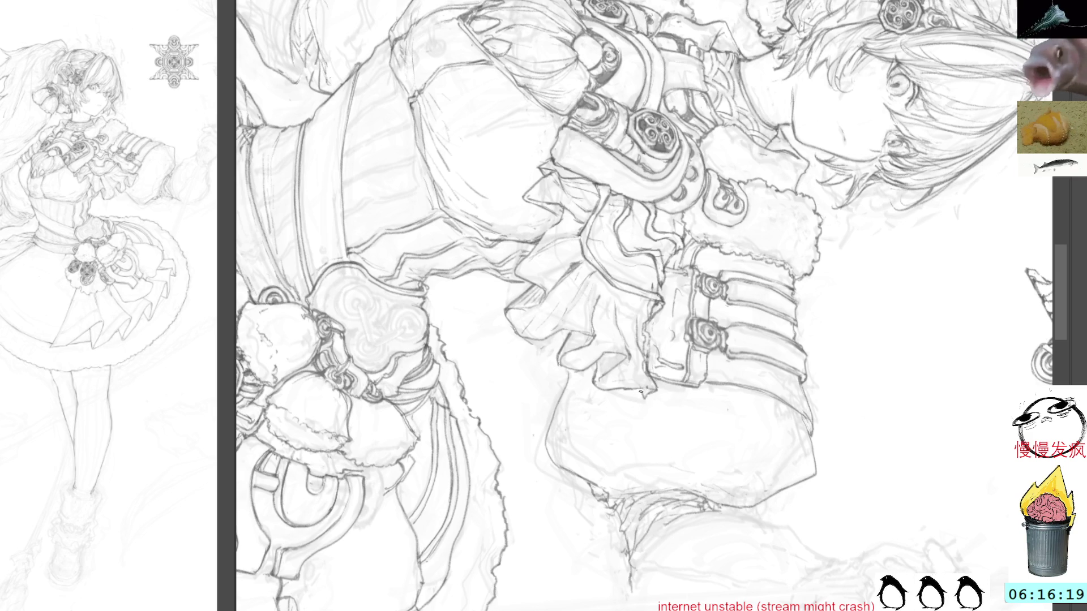
key("Escape")
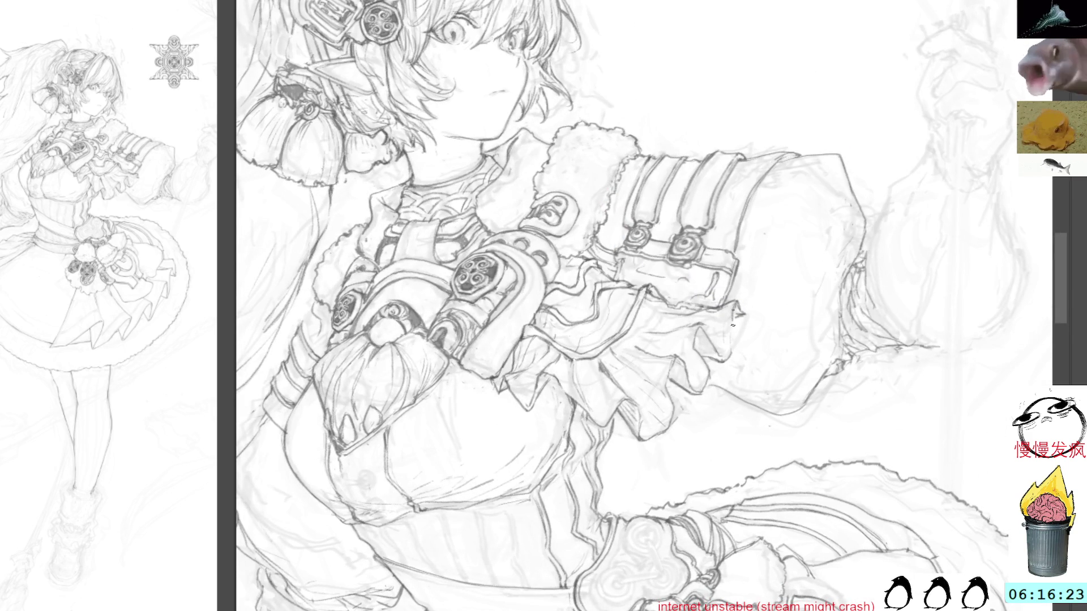
left_click_drag(734, 310, 724, 365)
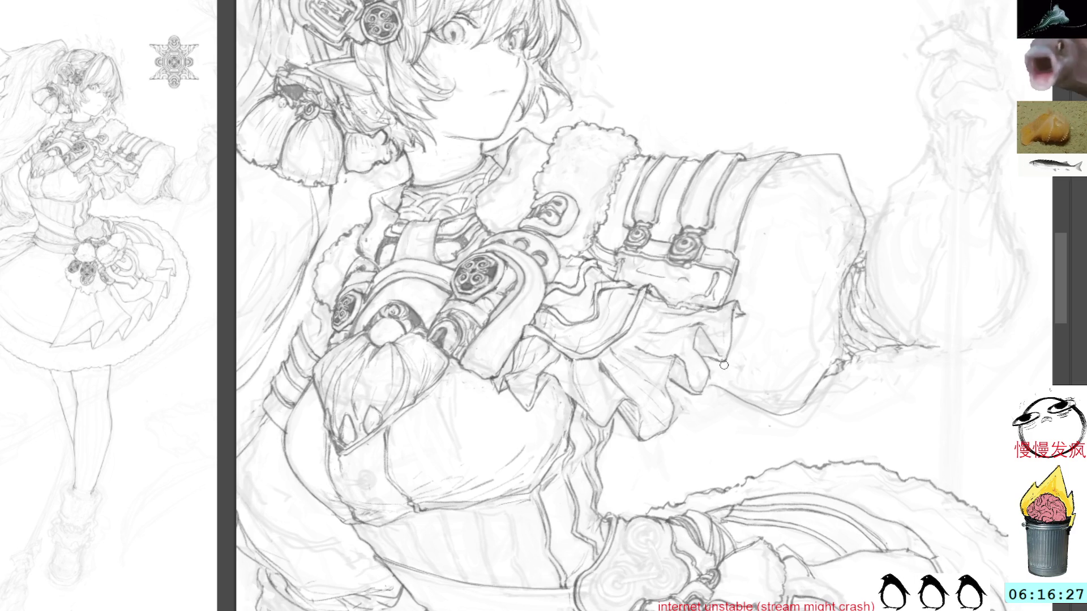
mouse_move(789, 235)
left_mouse_down()
mouse_move(639, 343)
mouse_move(662, 357)
mouse_move(665, 395)
left_mouse_up()
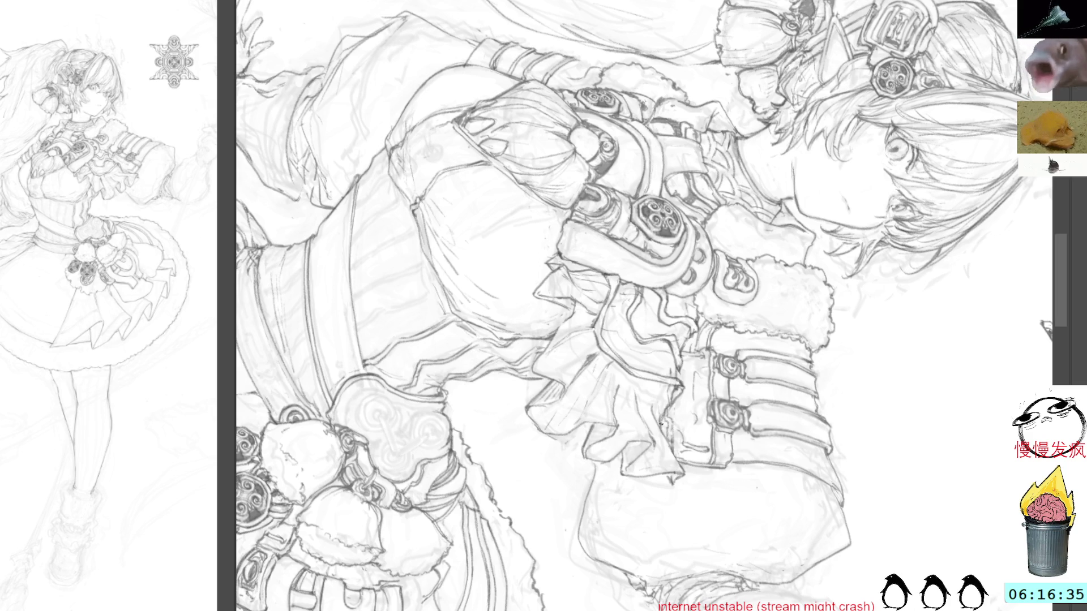
mouse_move(756, 385)
left_mouse_down()
mouse_move(672, 353)
mouse_move(653, 400)
left_mouse_up()
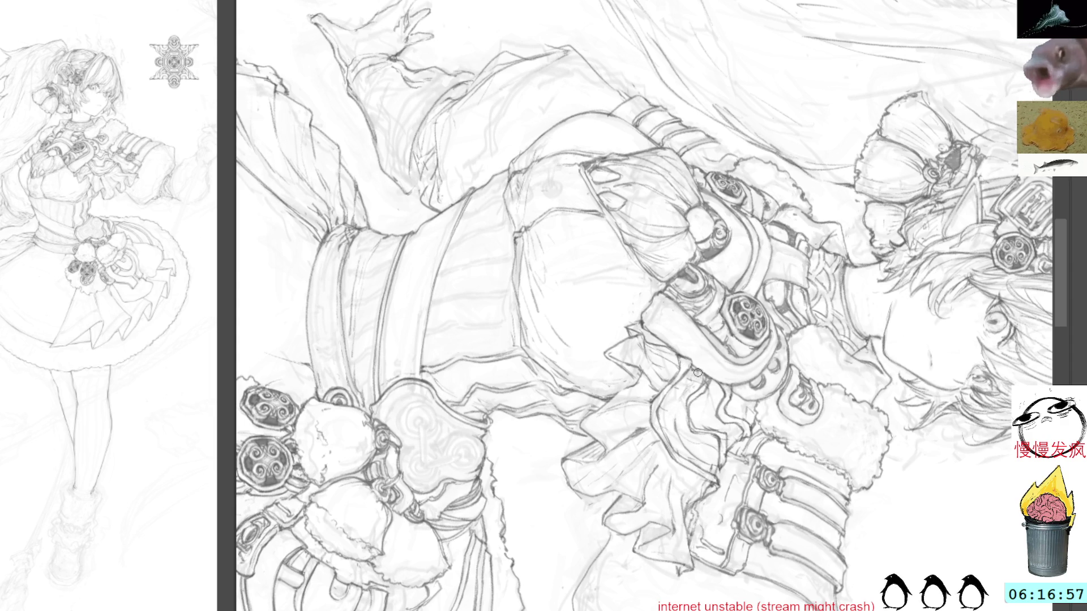
Draw a pencil line along the ribbon, straighten the canvas, and select a patch of hair strands.
mouse_move(689, 391)
left_mouse_down()
mouse_move(678, 433)
mouse_move(702, 451)
left_mouse_up()
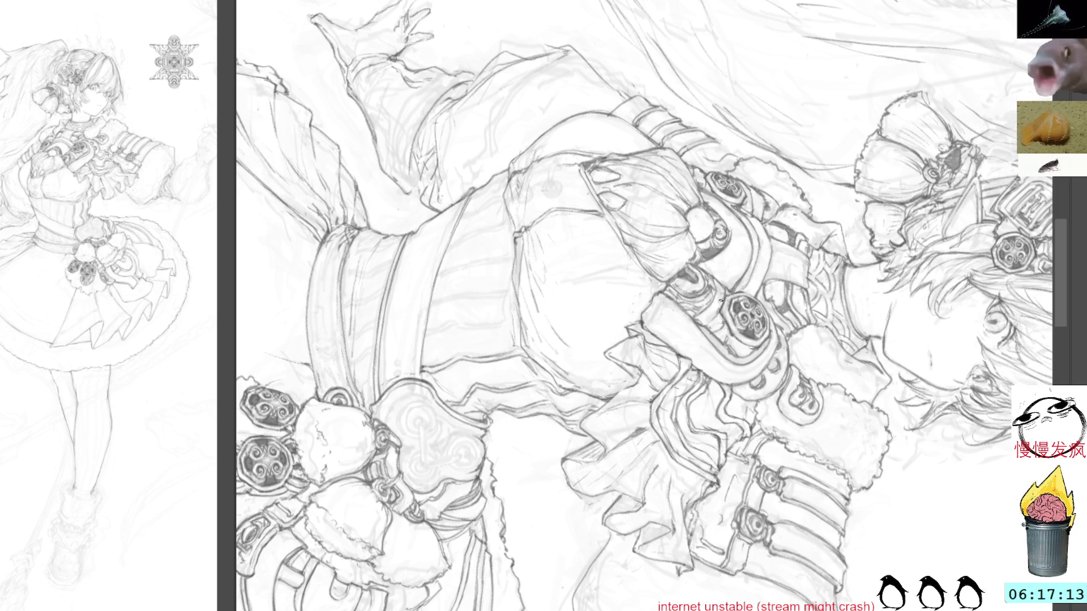
key("Home")
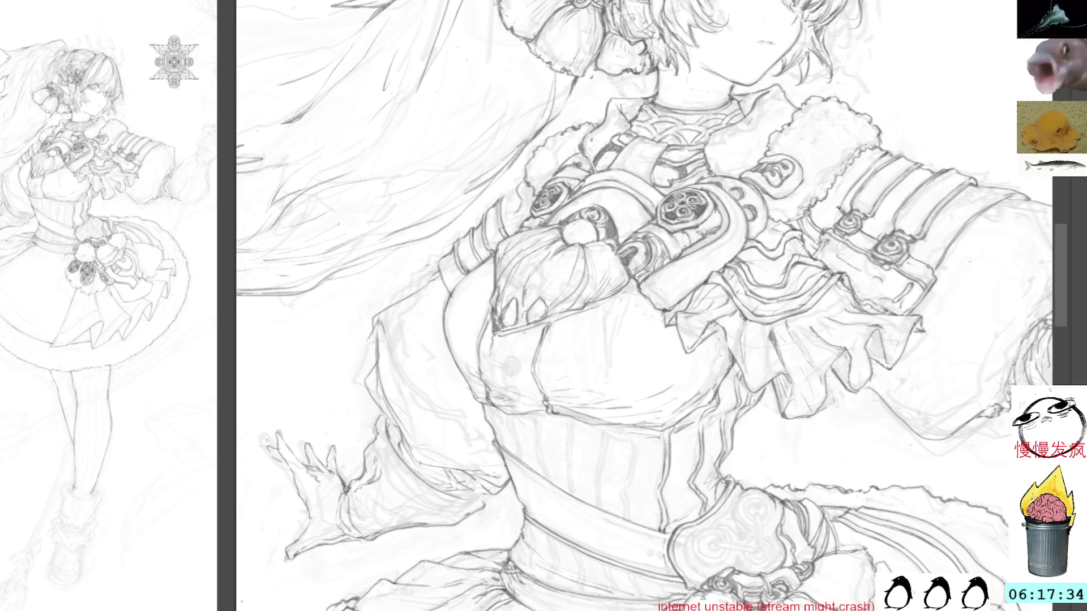
left_click_drag(853, 48, 907, 109)
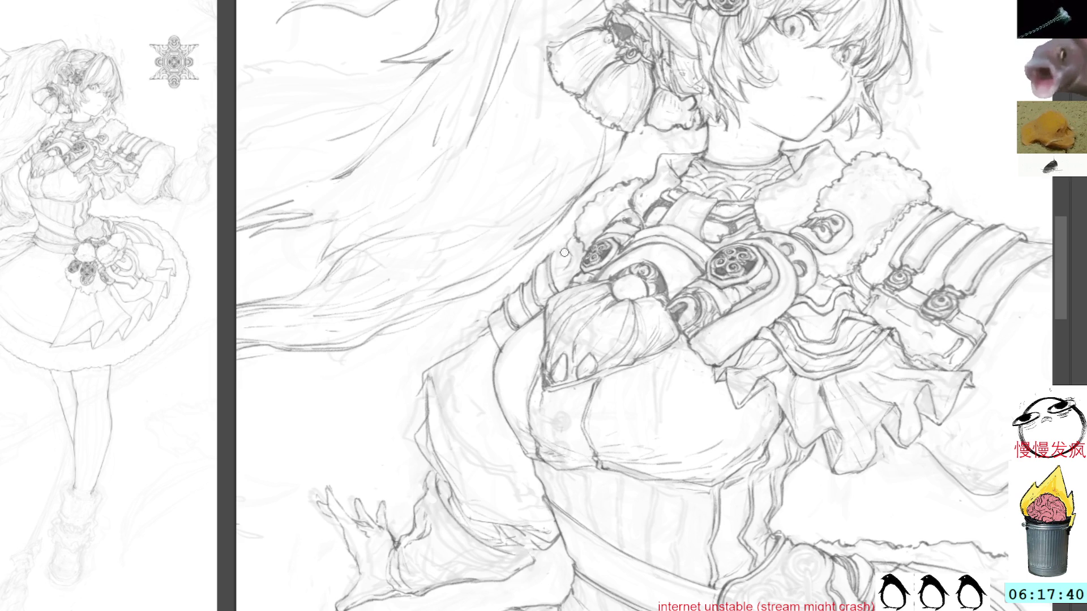
mouse_move(573, 217)
left_mouse_down()
mouse_move(574, 249)
mouse_move(586, 243)
left_mouse_up()
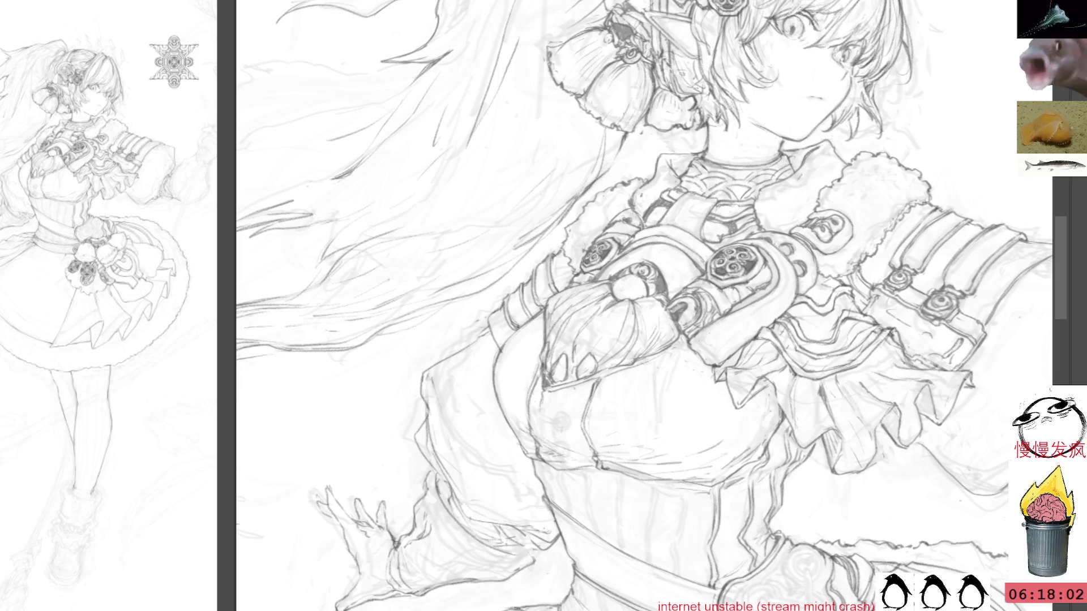
left_click_drag(145, 405, 208, 228)
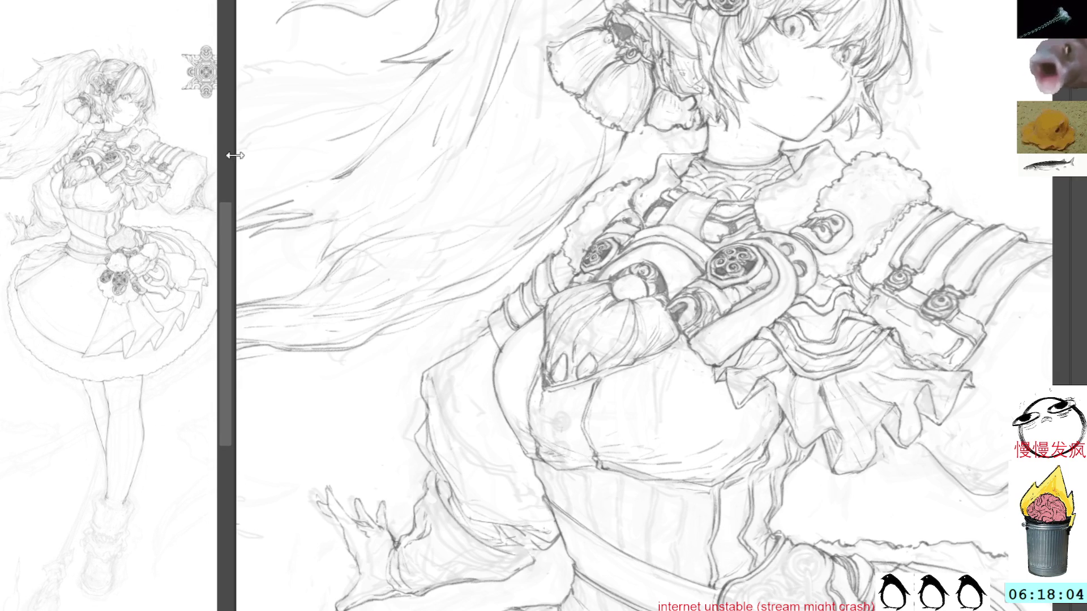
key("m")
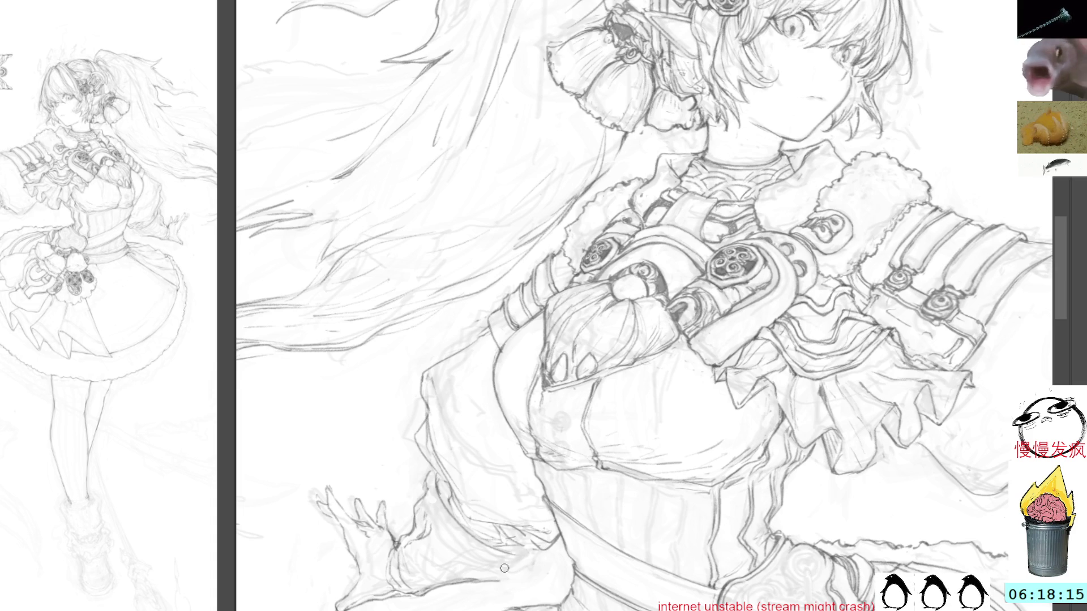
mouse_move(824, 359)
left_mouse_down()
mouse_move(701, 219)
mouse_move(736, 396)
mouse_move(702, 430)
left_mouse_up()
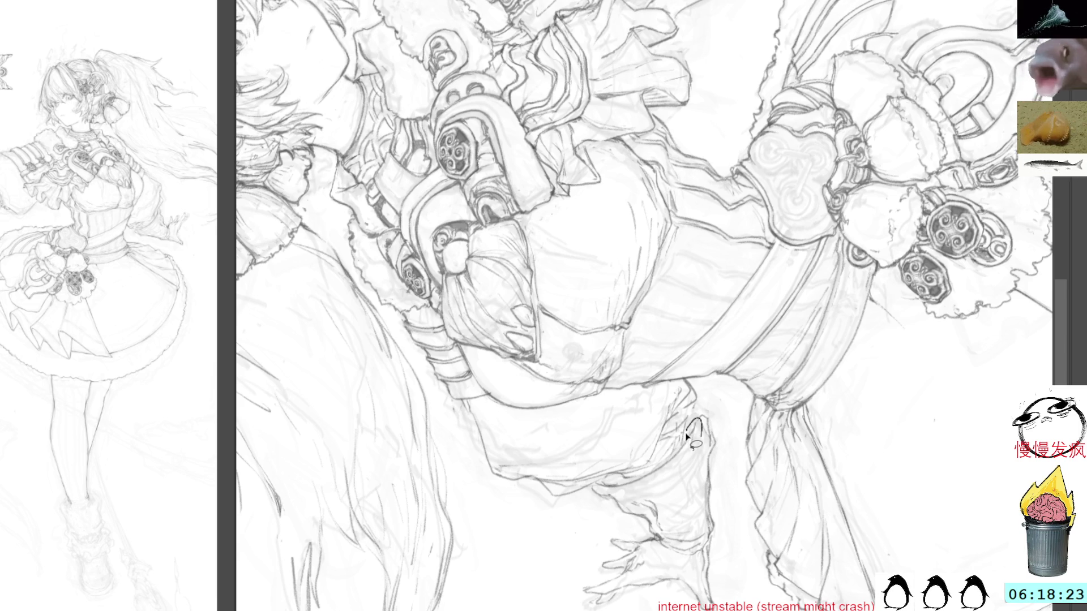
Draw a contour line down from the hand and a curved contour below the belt.
left_click_drag(603, 485, 694, 420)
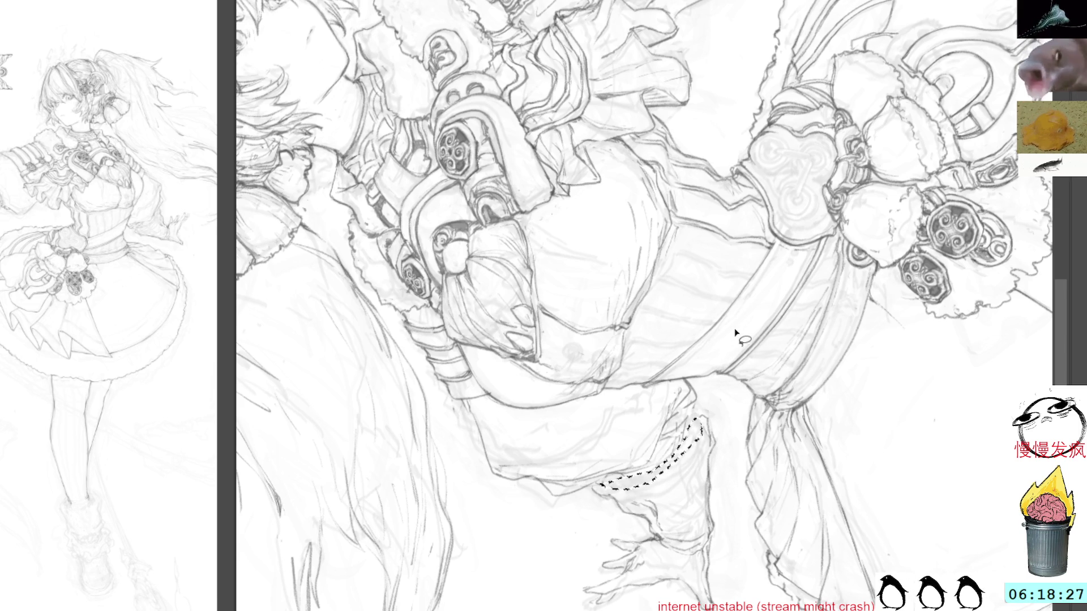
key("ctrl+d")
mouse_move(703, 436)
left_mouse_down()
mouse_move(679, 477)
mouse_move(626, 496)
left_mouse_up()
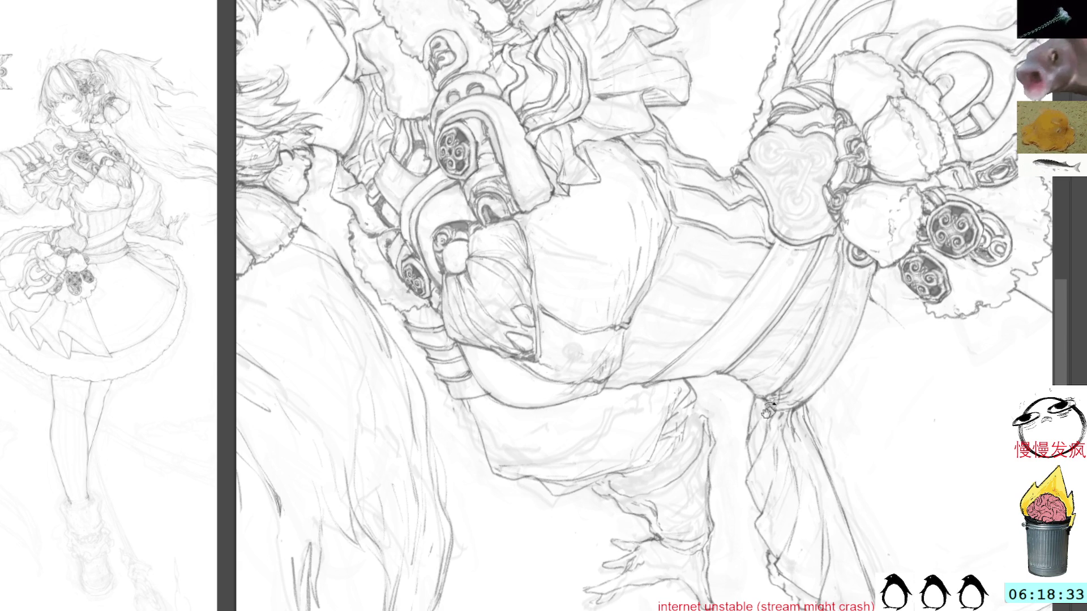
left_click_drag(760, 417, 780, 427)
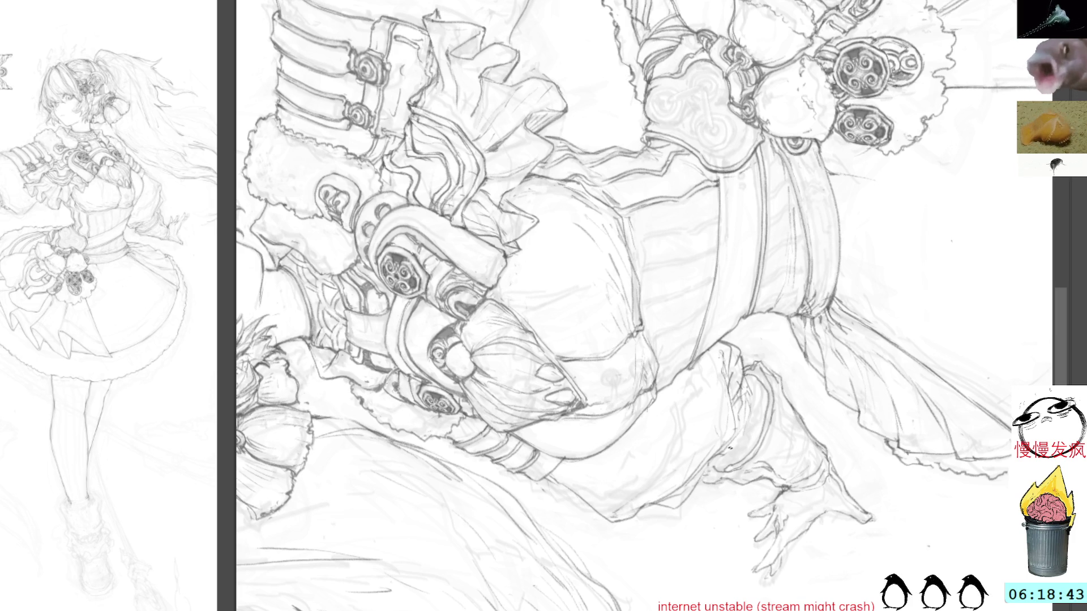
mouse_move(754, 385)
left_mouse_down()
mouse_move(761, 429)
mouse_move(743, 456)
mouse_move(715, 460)
mouse_move(704, 475)
left_mouse_up()
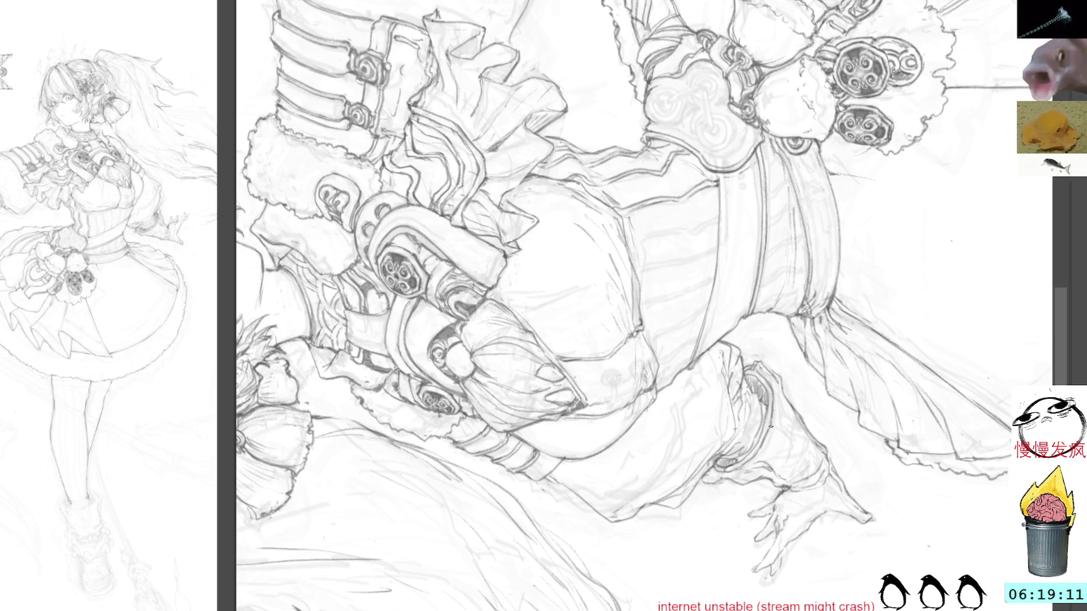
key("Delete")
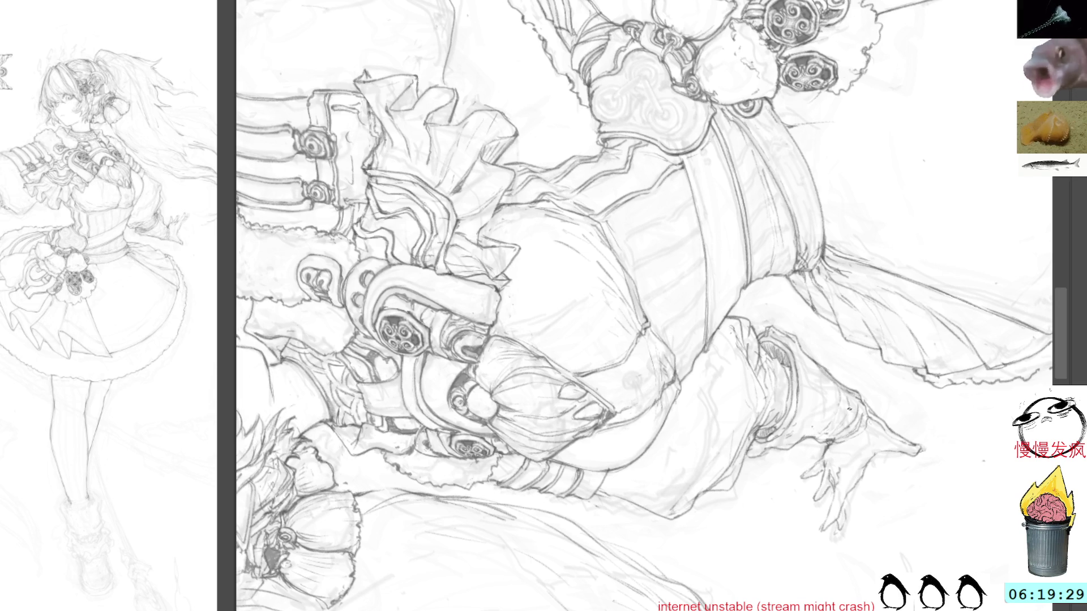
mouse_move(905, 312)
left_mouse_down()
mouse_move(708, 283)
mouse_move(820, 418)
left_mouse_up()
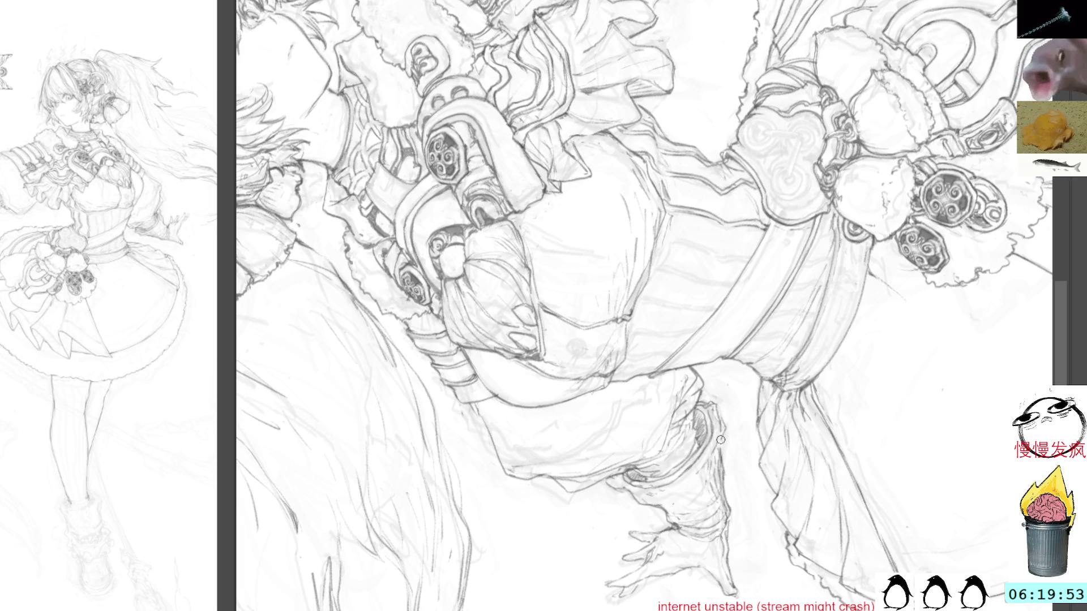
Darken the leg contour with a short line, then move to the raised arm and sketch the hand.
mouse_move(723, 412)
left_mouse_down()
mouse_move(723, 459)
mouse_move(722, 432)
left_mouse_up()
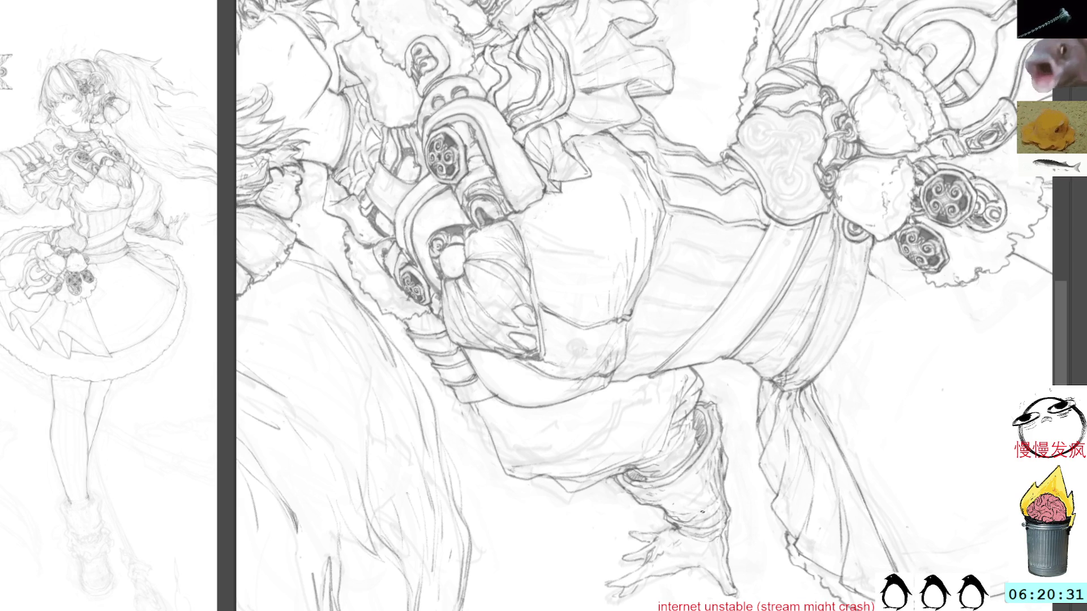
mouse_move(904, 296)
left_mouse_down()
mouse_move(755, 541)
mouse_move(747, 445)
left_mouse_up()
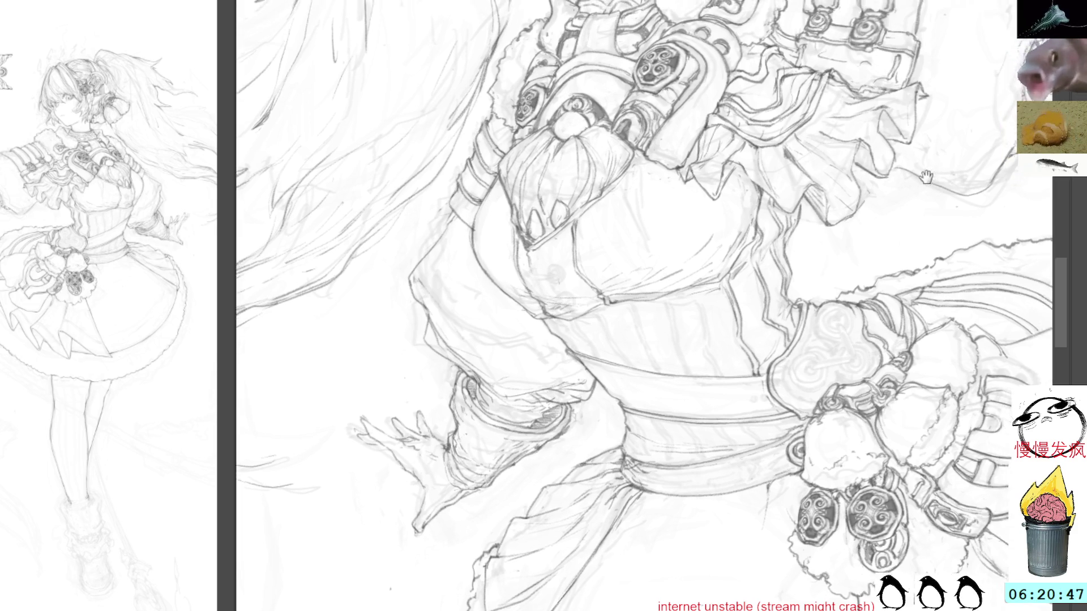
mouse_move(953, 168)
left_mouse_down()
mouse_move(931, 156)
mouse_move(837, 315)
mouse_move(890, 219)
mouse_move(888, 262)
left_mouse_up()
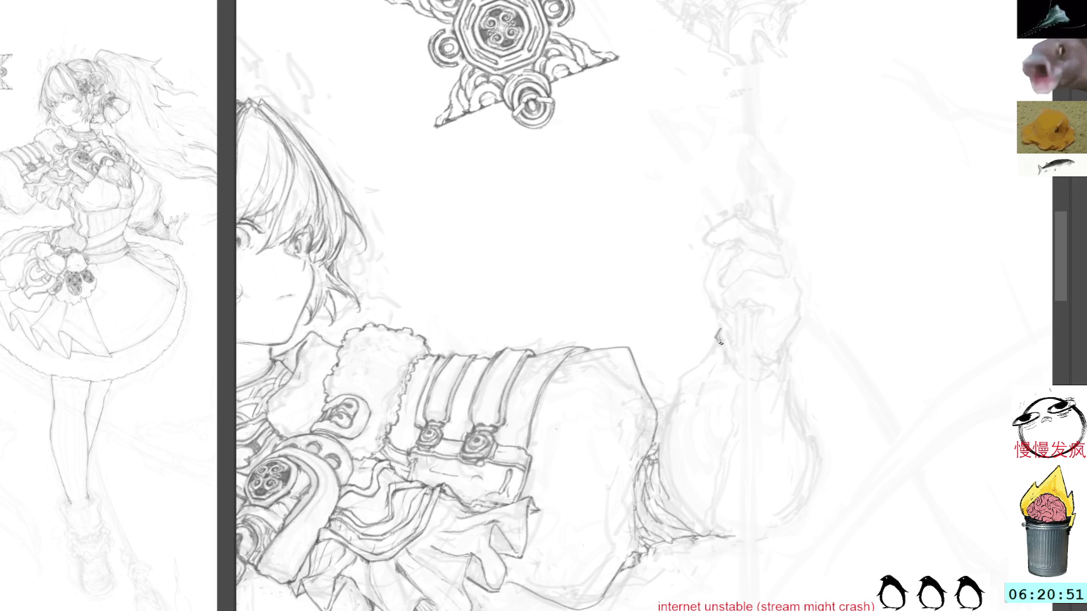
left_click_drag(720, 342, 689, 391)
Sketch the hand's right contour, then delete the unwanted hand strokes.
mouse_move(711, 355)
left_mouse_down()
mouse_move(682, 379)
mouse_move(691, 400)
mouse_move(675, 403)
mouse_move(662, 444)
mouse_move(680, 512)
mouse_move(738, 541)
mouse_move(804, 506)
mouse_move(815, 481)
left_mouse_up()
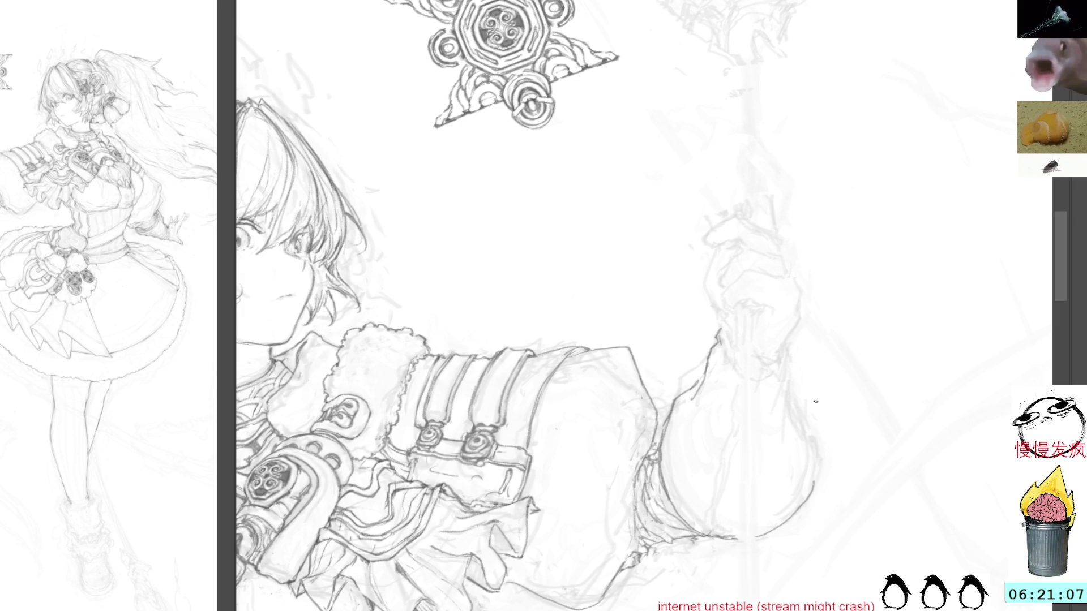
mouse_move(788, 342)
left_mouse_down()
mouse_move(779, 402)
mouse_move(801, 454)
left_mouse_up()
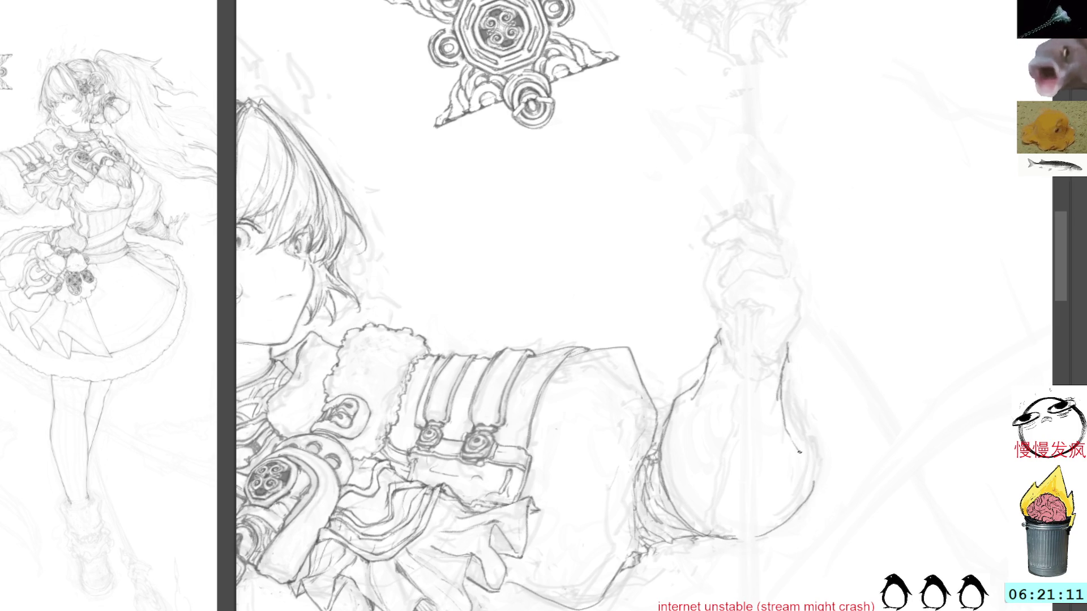
mouse_move(782, 416)
left_mouse_down()
mouse_move(818, 450)
mouse_move(815, 492)
mouse_move(827, 498)
mouse_move(801, 520)
mouse_move(792, 448)
mouse_move(813, 439)
left_mouse_up()
key("Delete")
key("ctrl+d")
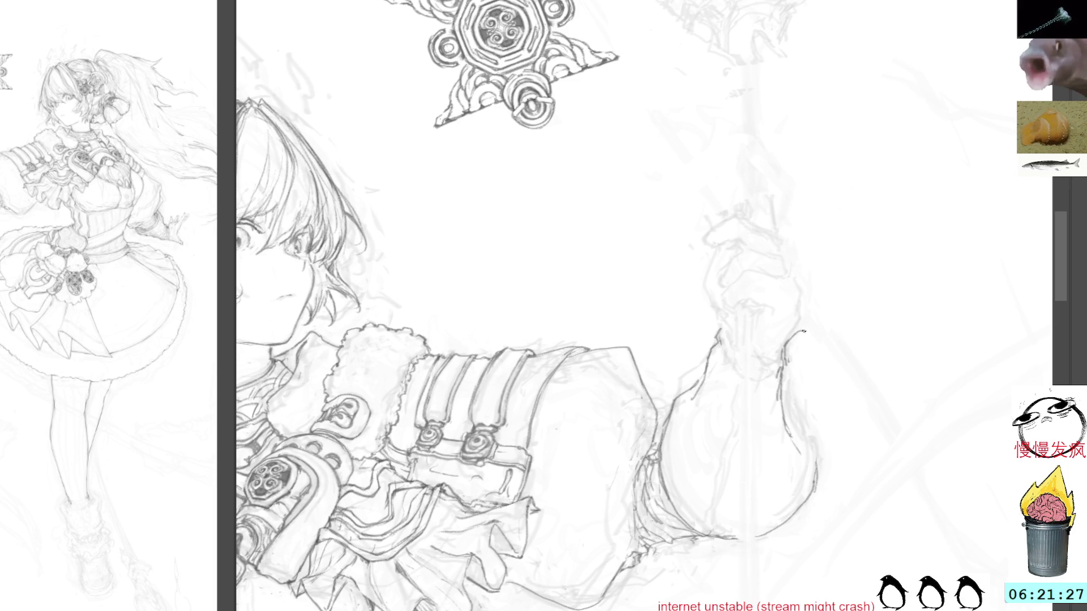
Redraw the fist's right edge, knuckle line and lower-left outline around the staff.
mouse_move(843, 255)
left_mouse_down()
mouse_move(832, 266)
mouse_move(847, 296)
left_mouse_up()
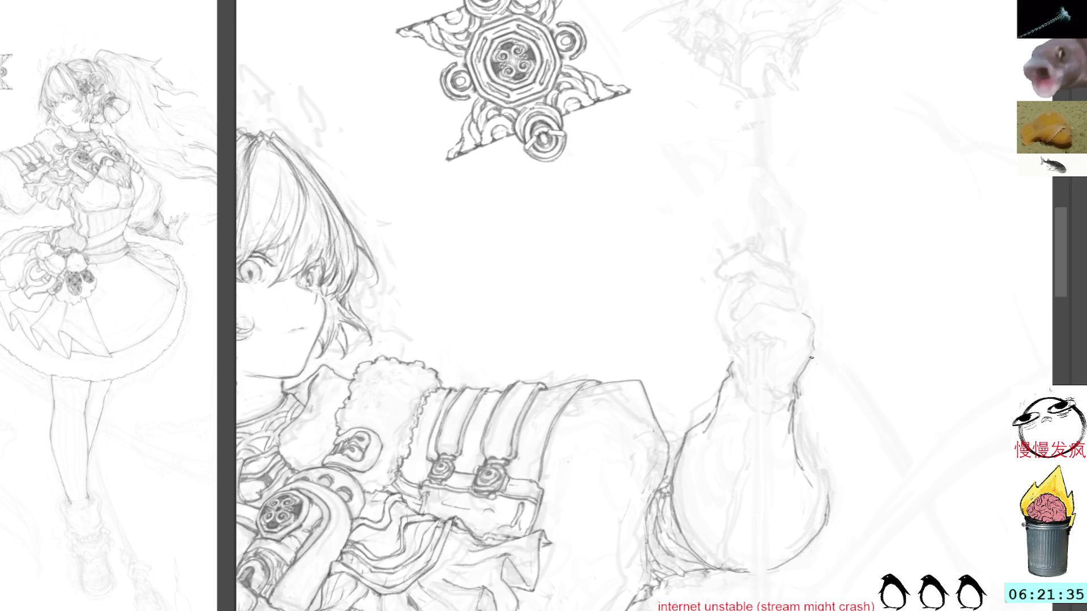
mouse_move(817, 338)
left_mouse_down()
mouse_move(810, 317)
mouse_move(757, 304)
mouse_move(736, 335)
left_mouse_up()
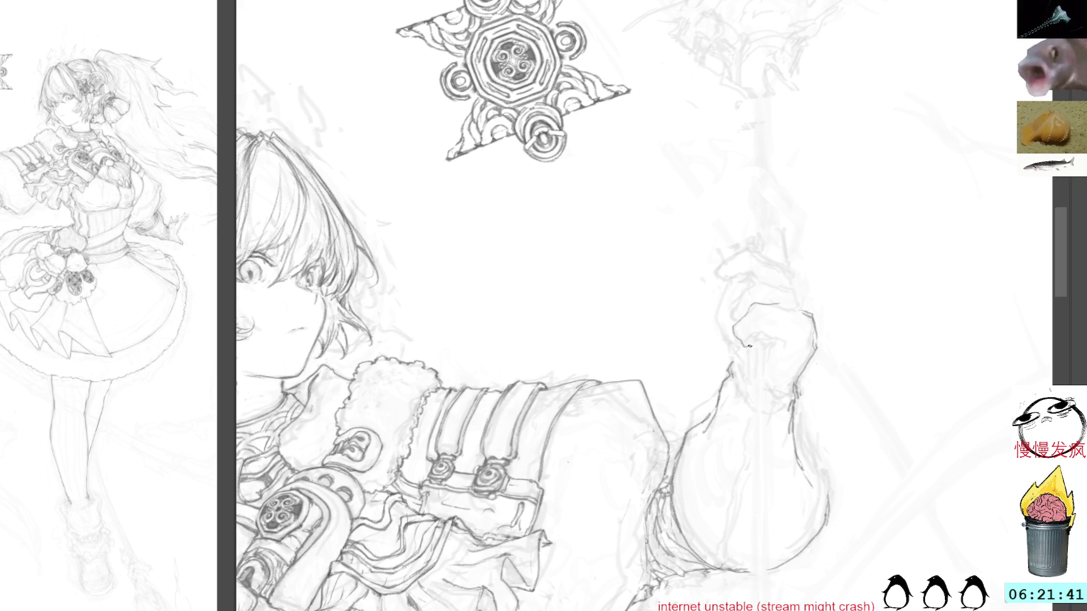
mouse_move(762, 331)
left_mouse_down()
mouse_move(777, 335)
mouse_move(769, 352)
left_mouse_up()
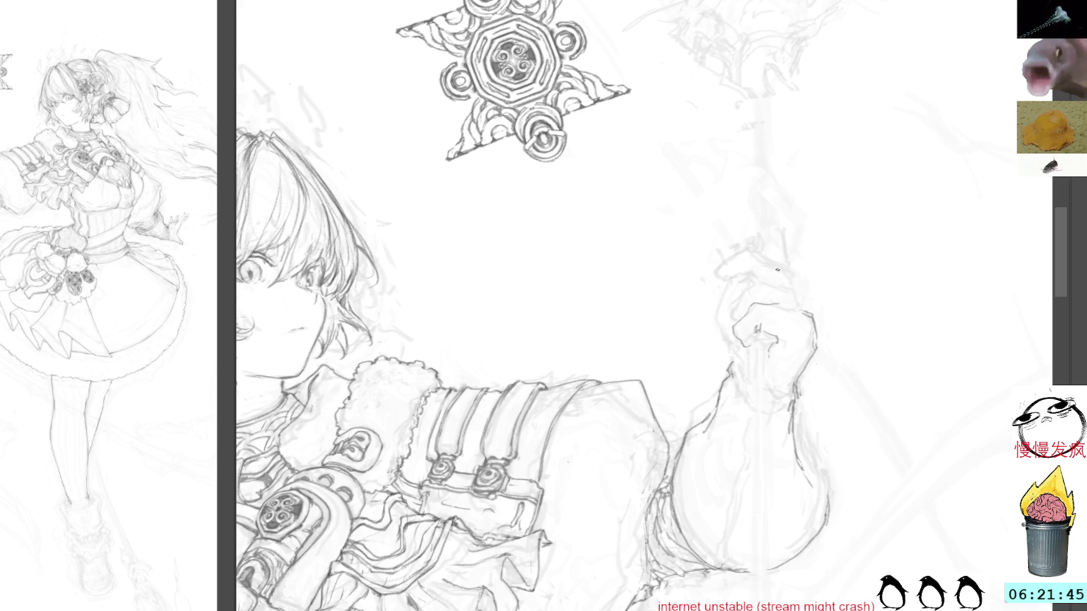
left_click_drag(727, 373, 711, 425)
left_click_drag(729, 387, 711, 415)
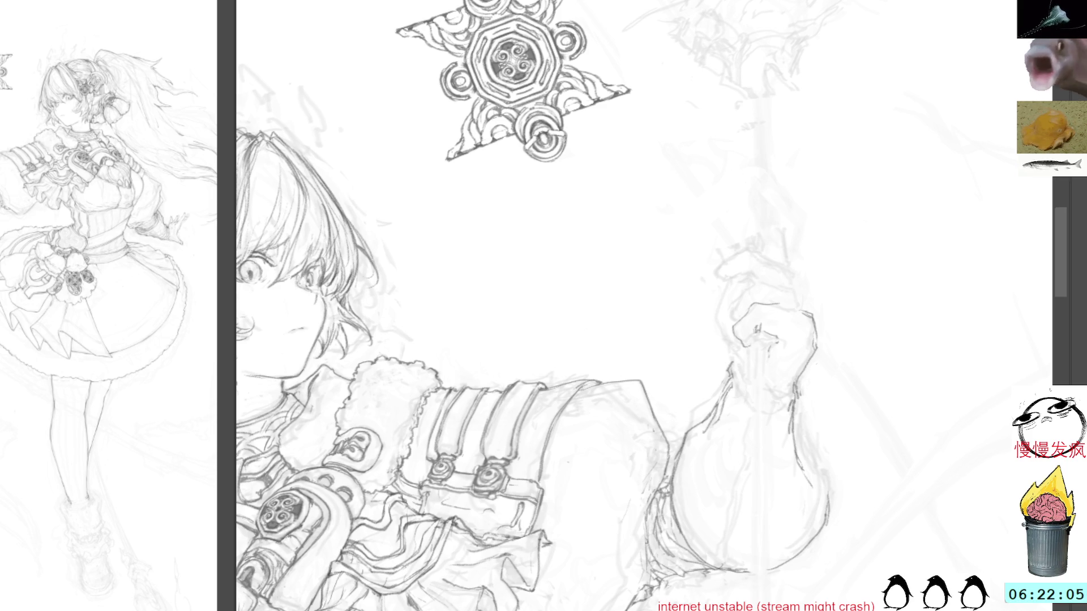
left_click(696, 284, "alt")
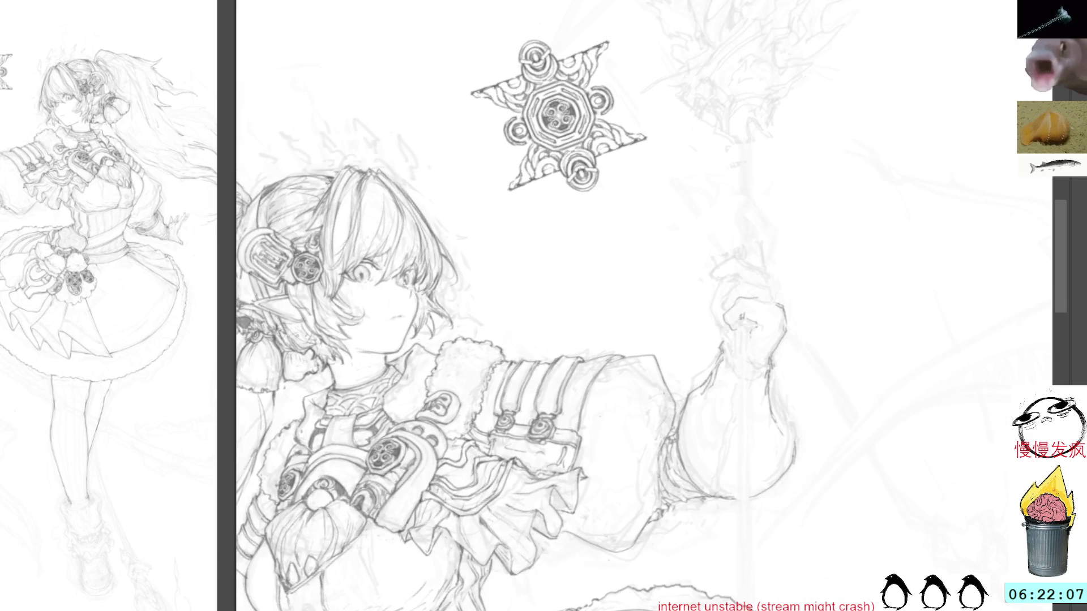
Refine the fist's left contour and trace both forearm contours, undoing the hatching strokes.
key("Escape")
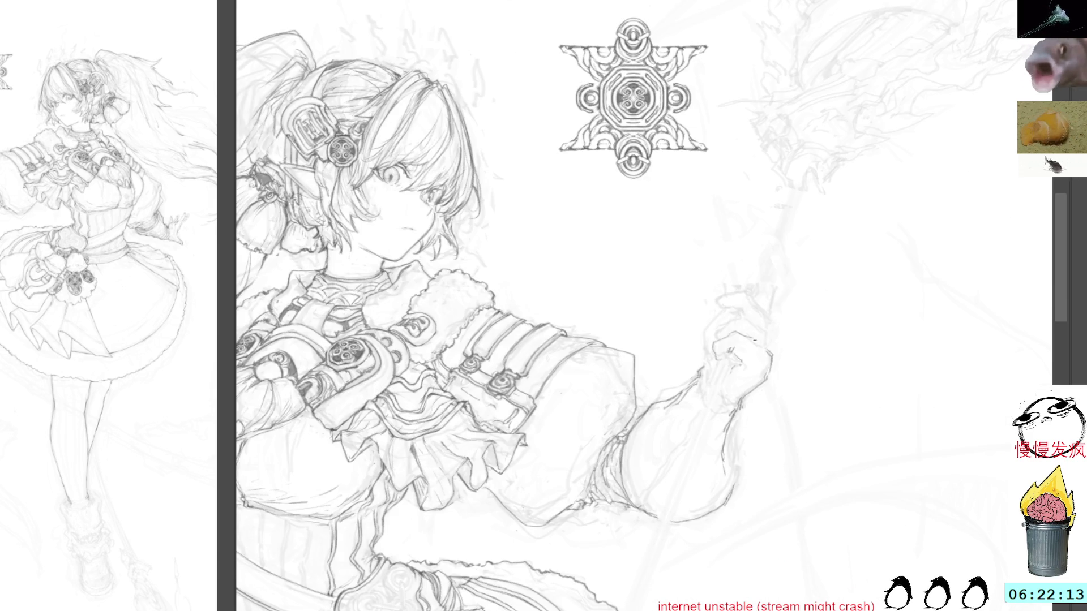
left_click_drag(734, 360, 727, 381)
left_click_drag(706, 330, 698, 385)
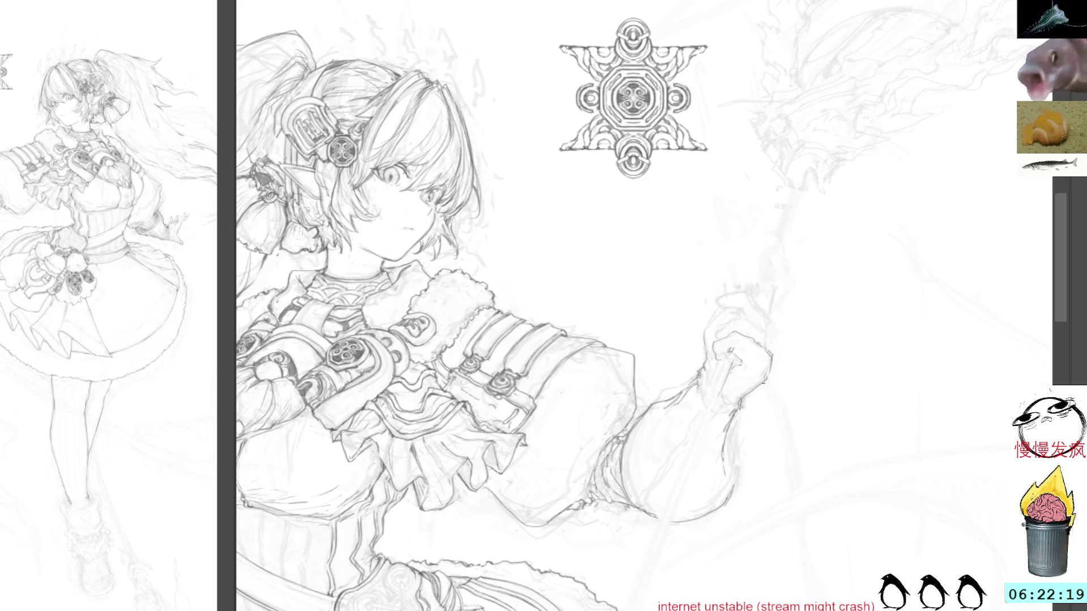
left_click_drag(729, 435, 723, 500)
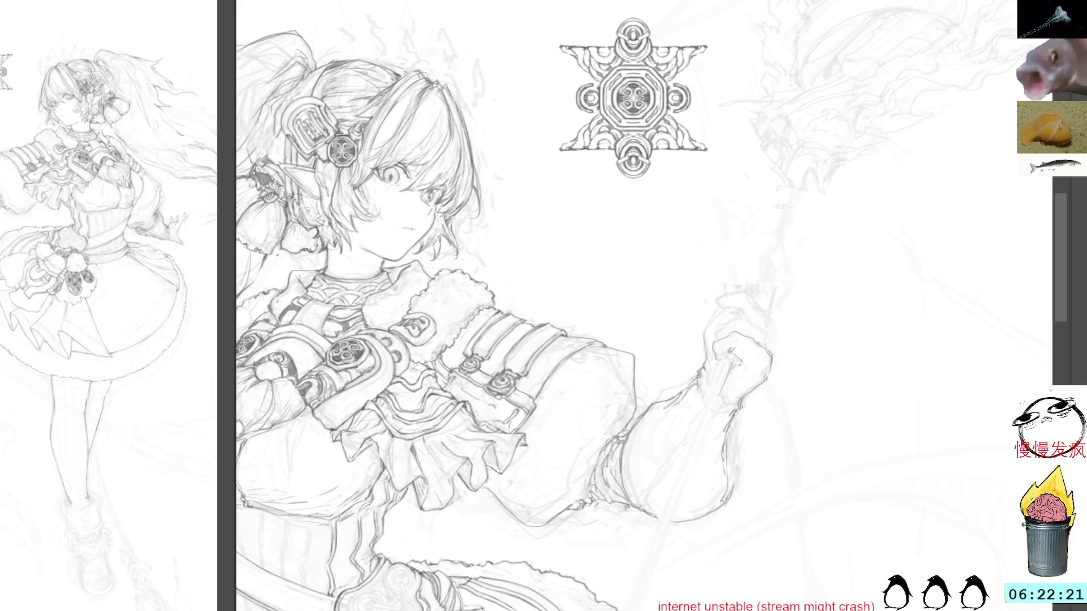
left_click_drag(729, 422, 702, 509)
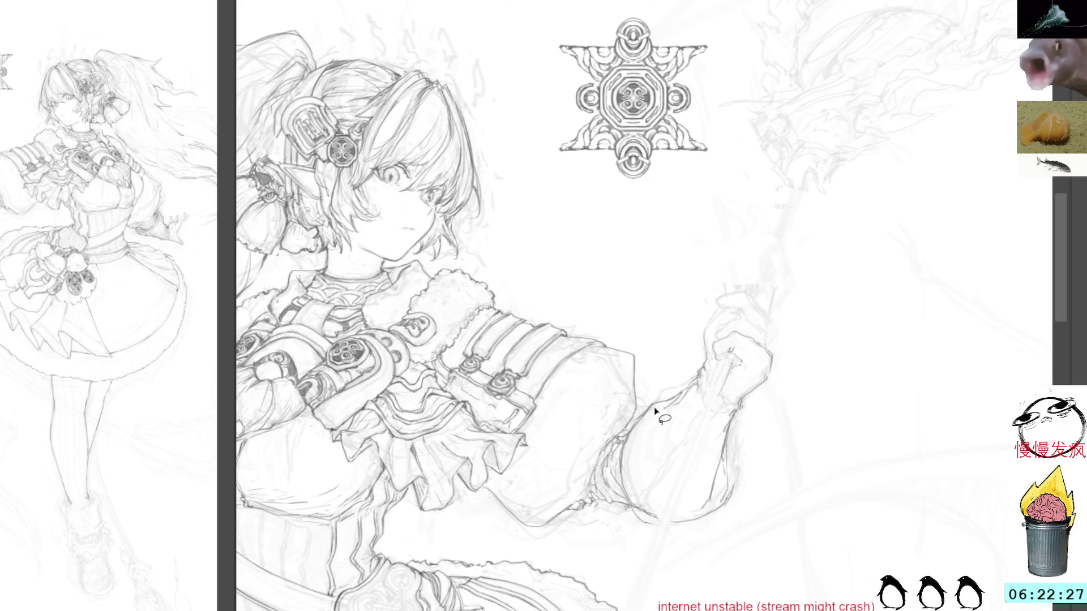
left_click_drag(662, 393, 625, 436)
key("ctrl+z")
key("ctrl+z")
key("ctrl+z")
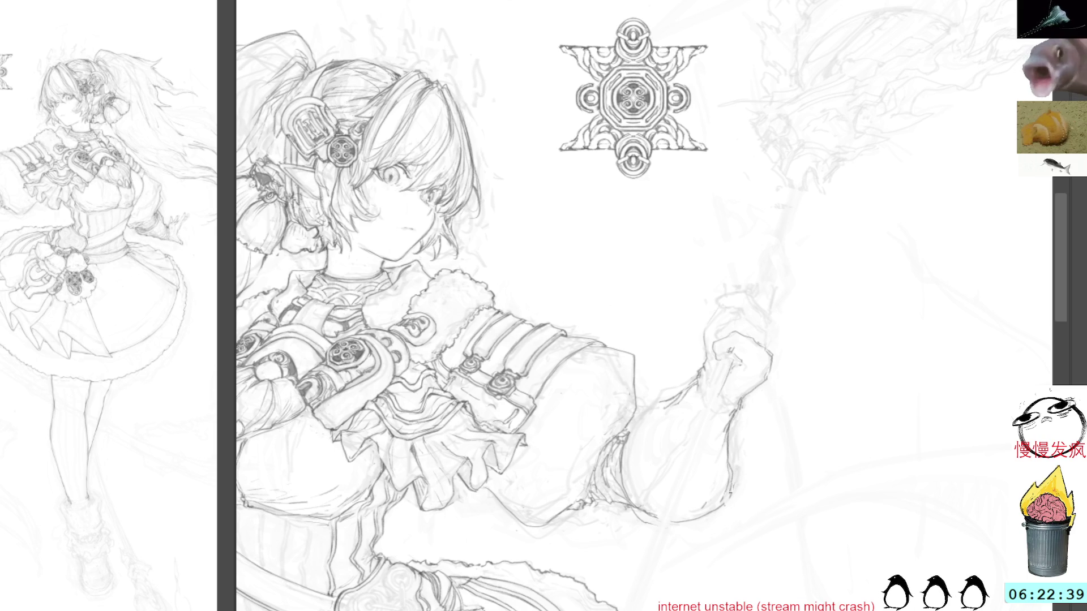
Add a faint sleeve-edge line, straighten the canvas, and pan to the head and hair.
mouse_move(790, 428)
left_mouse_down()
mouse_move(790, 371)
mouse_move(793, 453)
left_mouse_up()
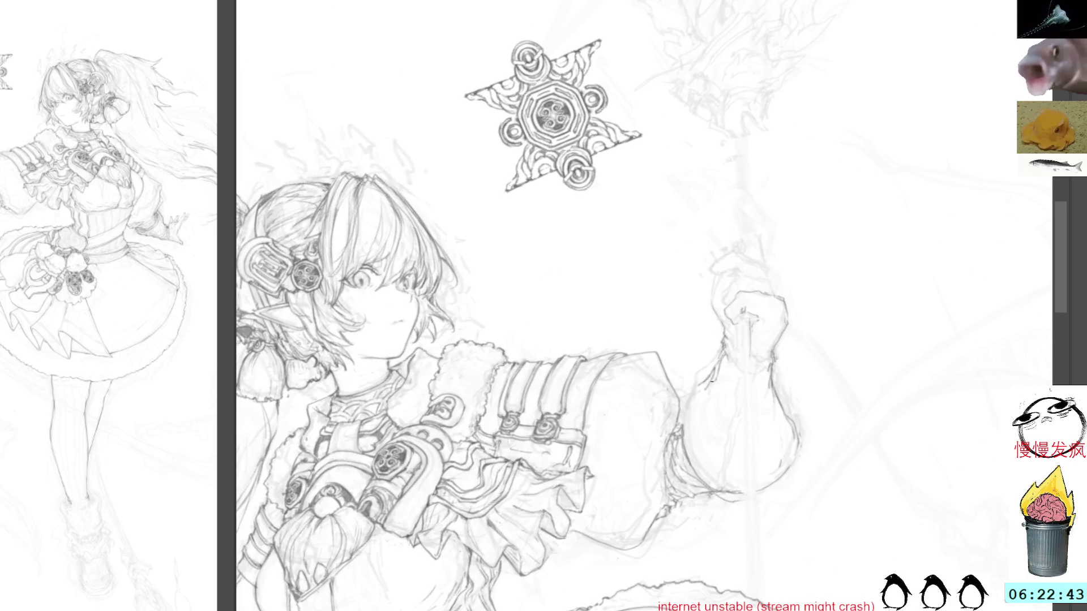
mouse_move(726, 357)
left_mouse_down()
mouse_move(720, 392)
mouse_move(683, 419)
left_mouse_up()
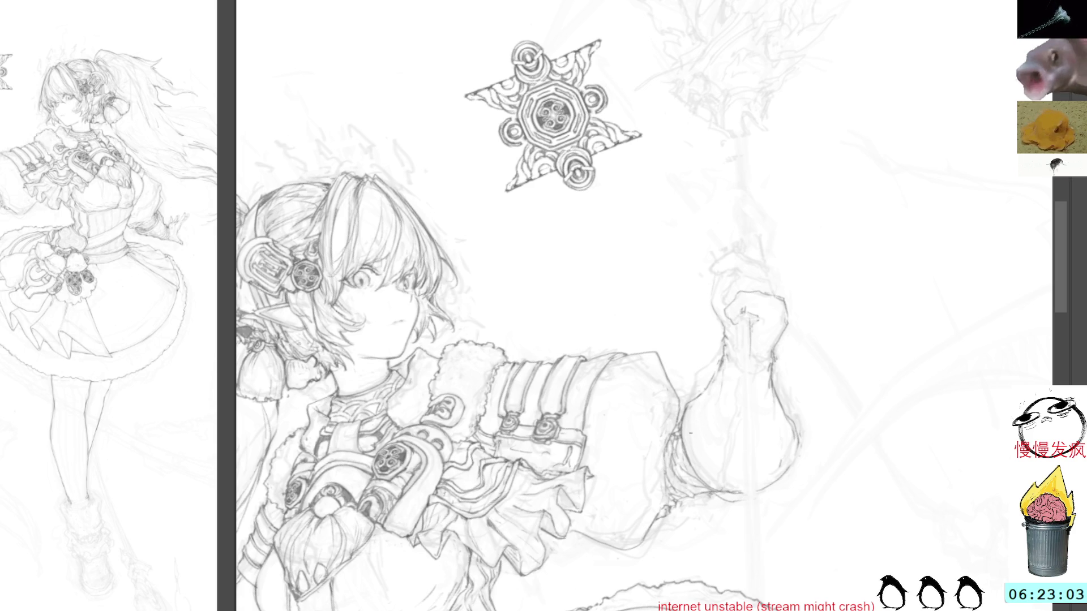
key("ctrl+0")
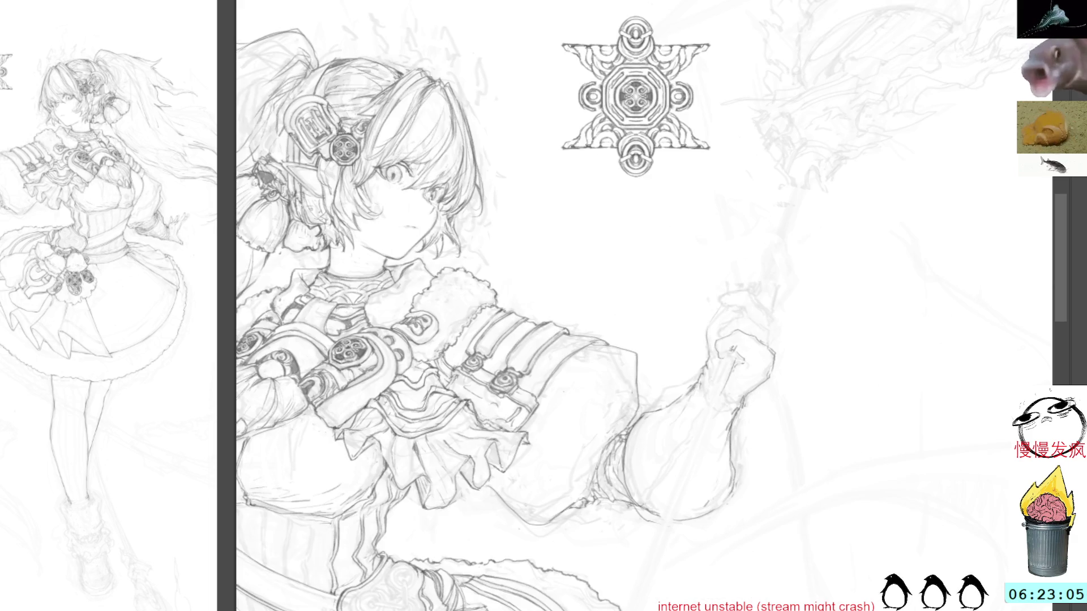
mouse_move(464, 131)
left_mouse_down()
mouse_move(497, 177)
mouse_move(704, 80)
mouse_move(702, 67)
left_mouse_up()
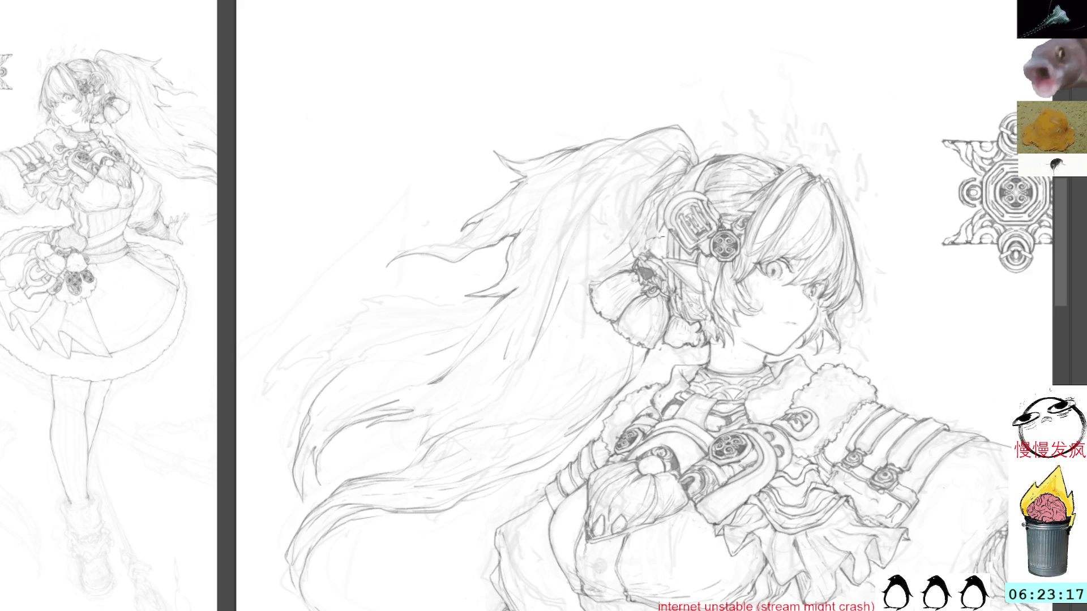
left_click_drag(767, 78, 816, 204)
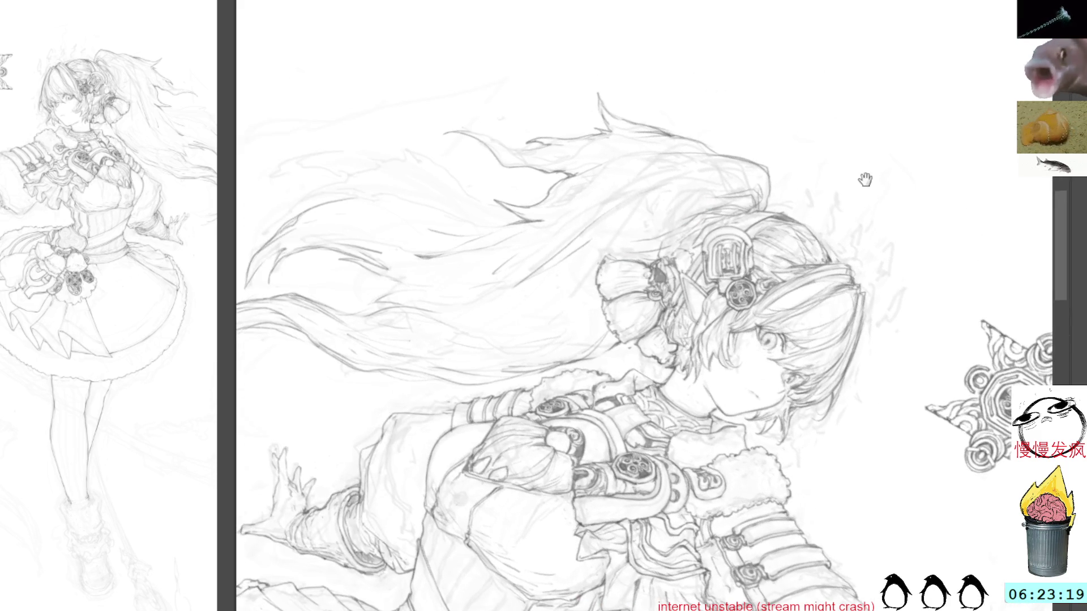
left_click_drag(866, 180, 735, 228)
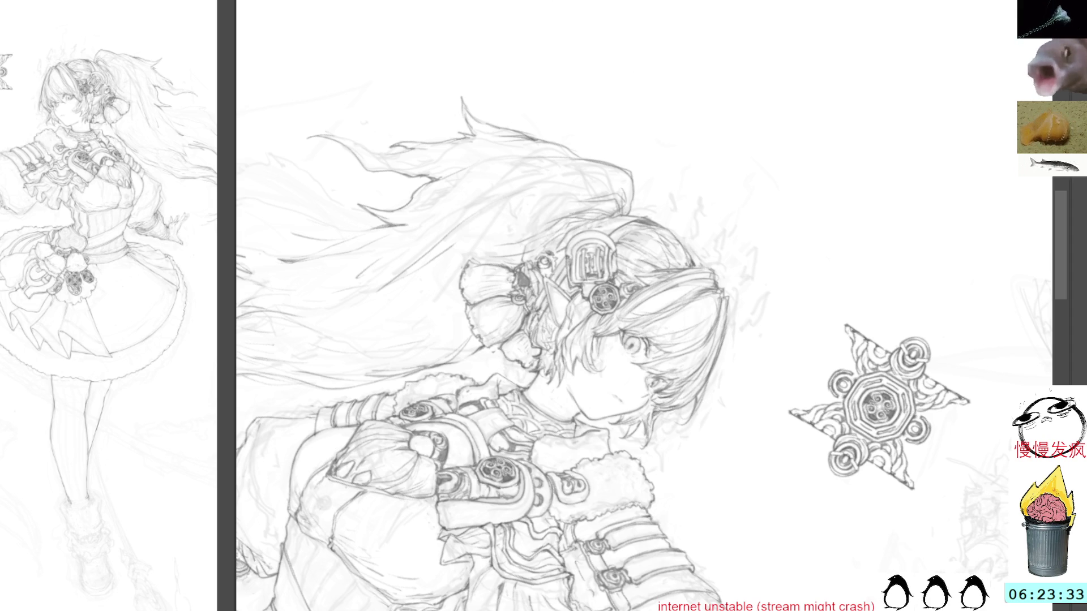
left_click_drag(641, 67, 508, 85)
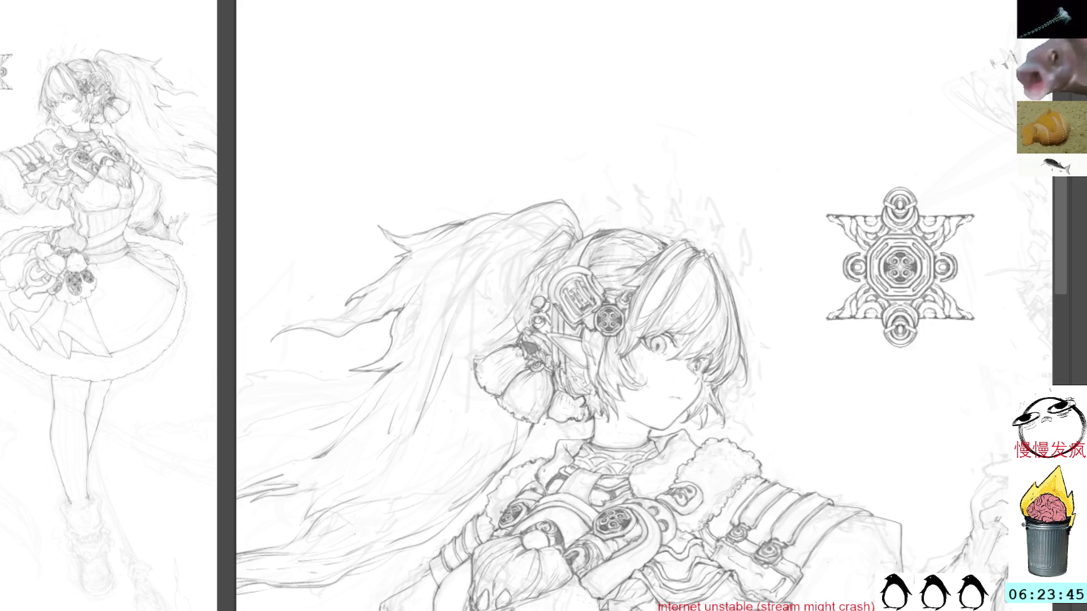
left_click_drag(546, 272, 595, 246)
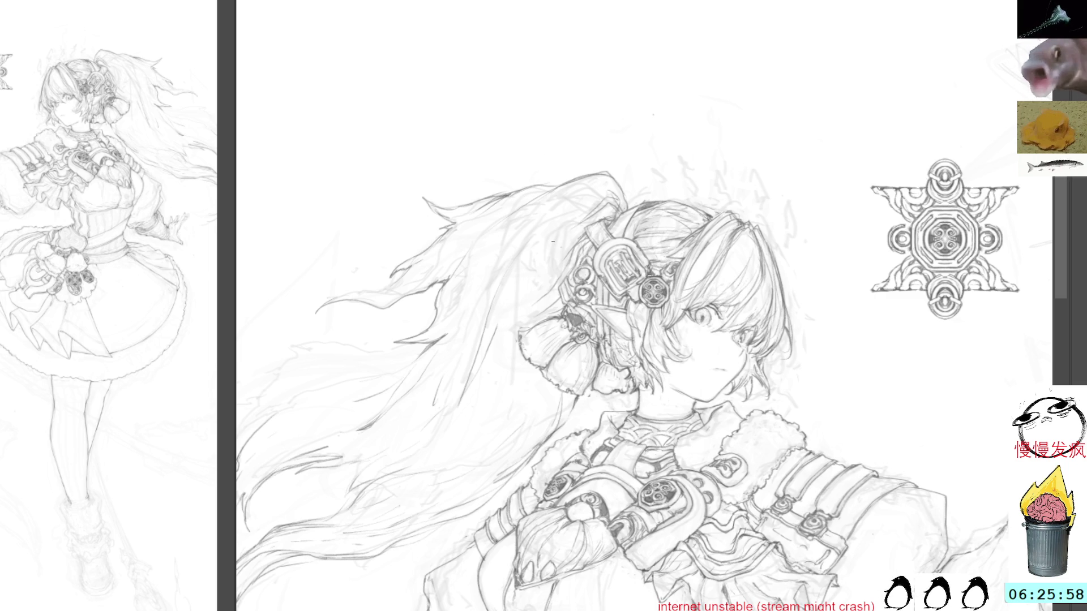
Pan over the torso, waist and skirt, then back up to the head and star ornament.
left_click_drag(667, 328, 577, 242)
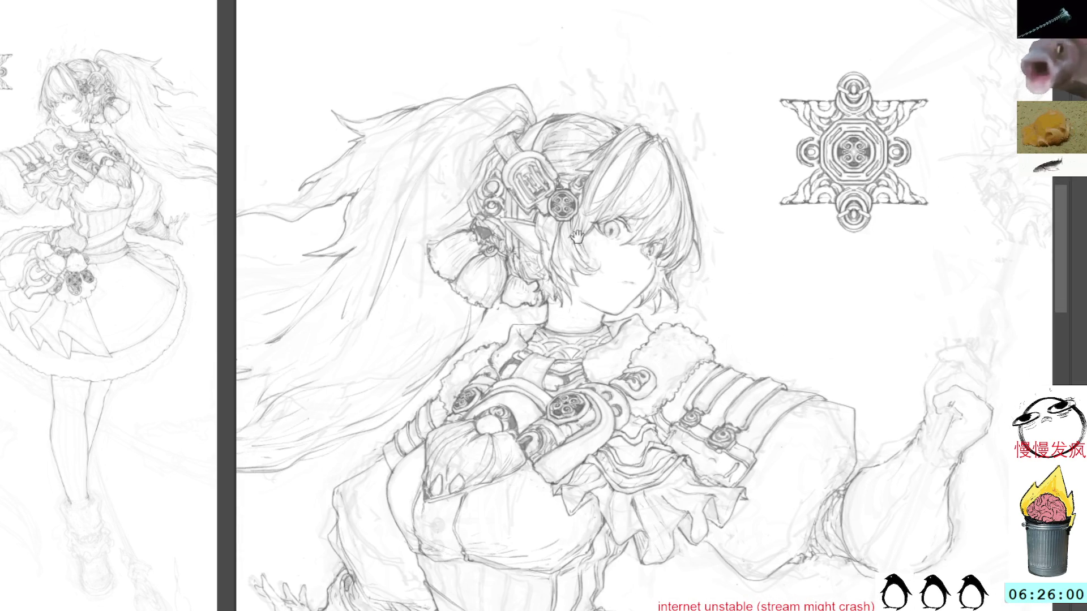
mouse_move(533, 301)
left_mouse_down()
mouse_move(602, 140)
mouse_move(614, 11)
left_mouse_up()
left_click_drag(712, 213, 701, 20)
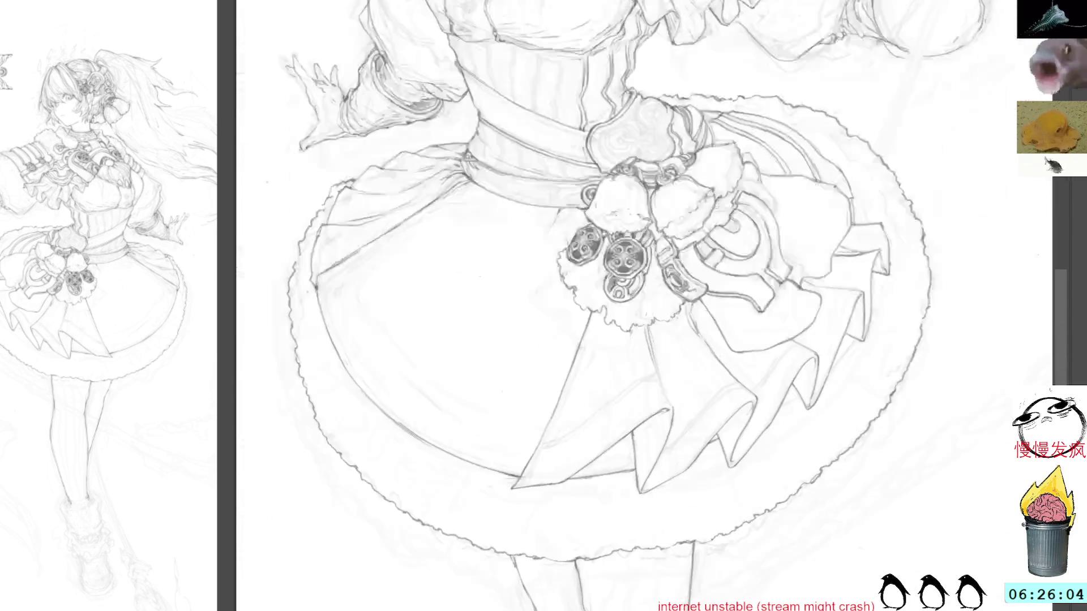
left_click_drag(792, 396, 594, 114)
left_click_drag(623, 396, 623, 130)
left_click_drag(623, 29, 594, 566)
left_click_drag(679, 169, 736, 430)
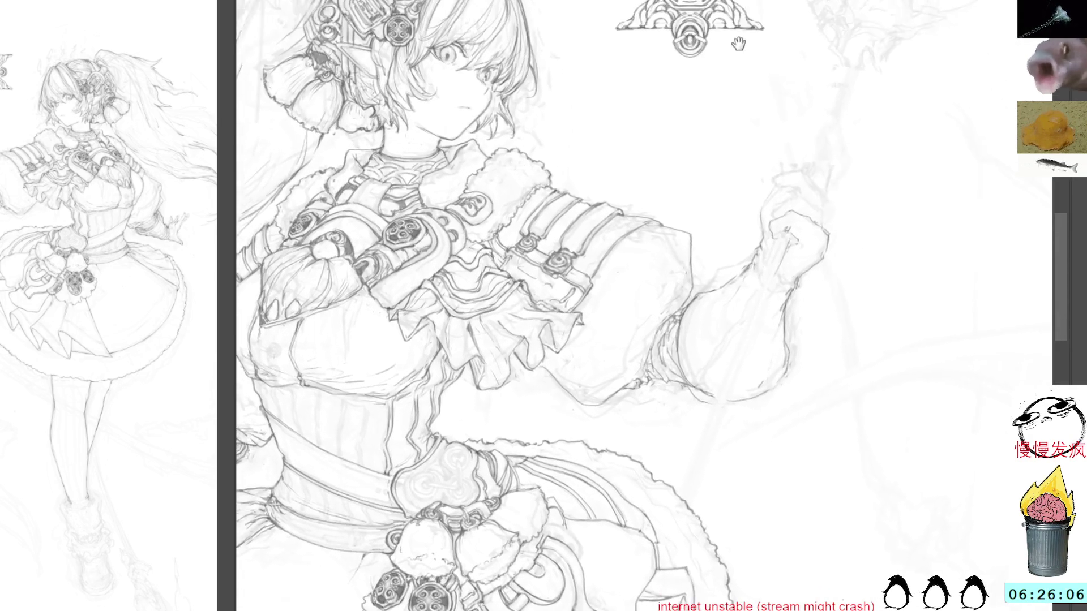
left_click_drag(735, 50, 705, 141)
mouse_move(808, 53)
left_mouse_down()
mouse_move(801, 109)
mouse_move(962, 238)
left_mouse_up()
left_click_drag(812, 231, 845, 213)
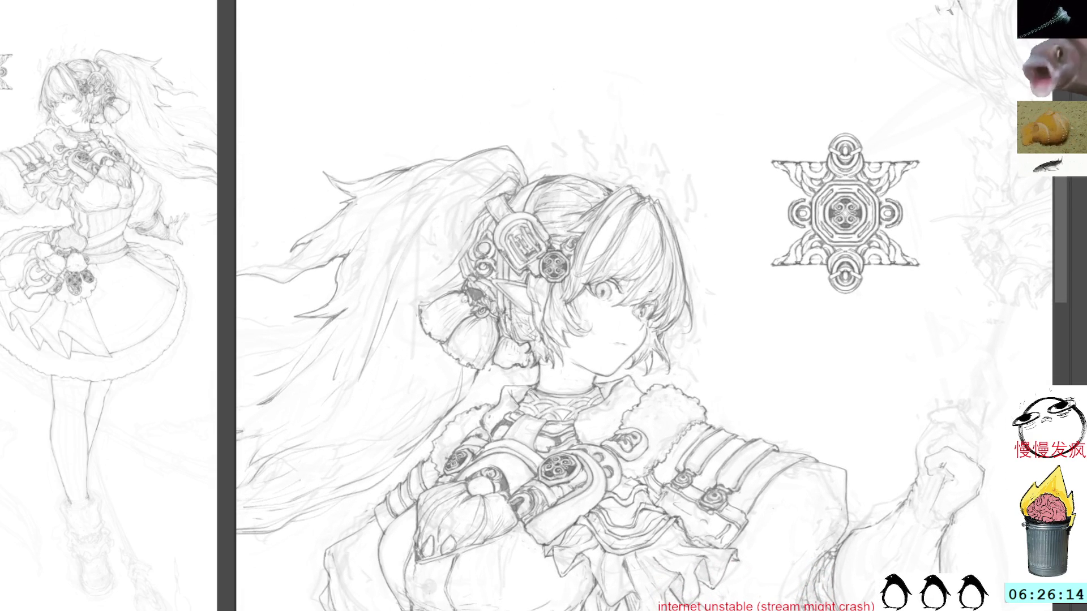
Rotate the canvas to check the figure, then pan down to the fur-trimmed skirt and legs.
mouse_move(682, 339)
left_mouse_down()
mouse_move(691, 147)
mouse_move(695, 293)
left_mouse_up()
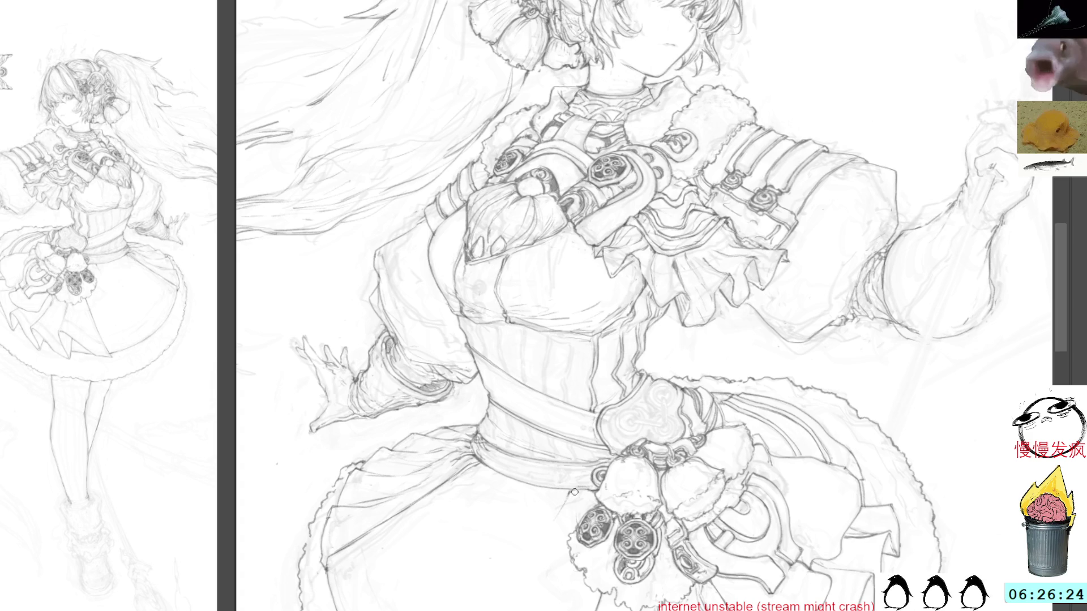
mouse_move(730, 420)
left_mouse_down()
mouse_move(749, 352)
mouse_move(782, 396)
mouse_move(758, 368)
mouse_move(773, 370)
left_mouse_up()
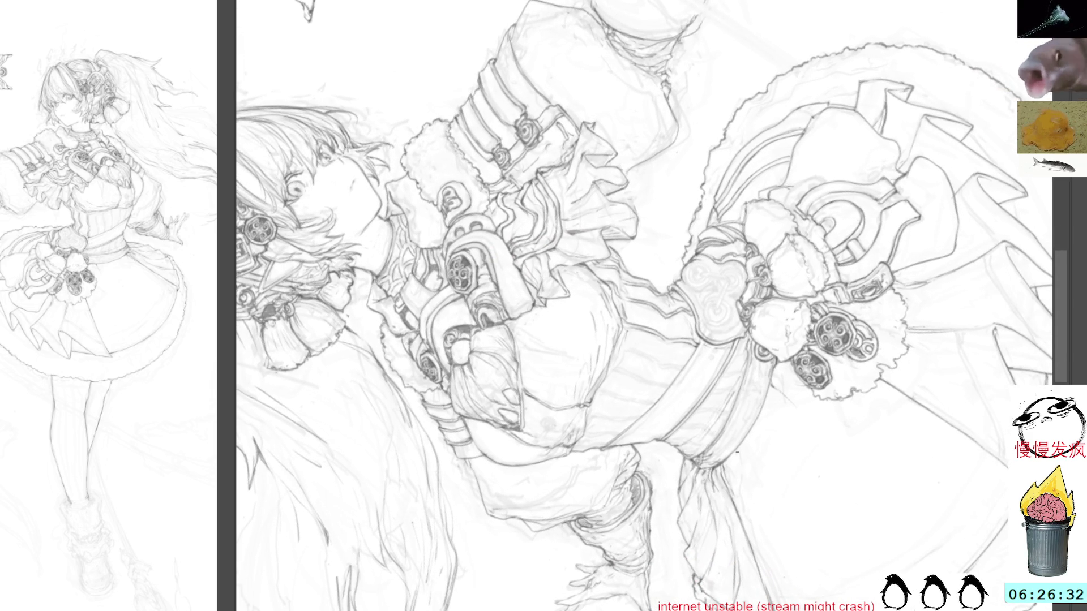
mouse_move(780, 542)
left_mouse_down()
mouse_move(776, 316)
mouse_move(800, 289)
mouse_move(920, 315)
mouse_move(714, 211)
mouse_move(708, 270)
mouse_move(771, 266)
left_mouse_up()
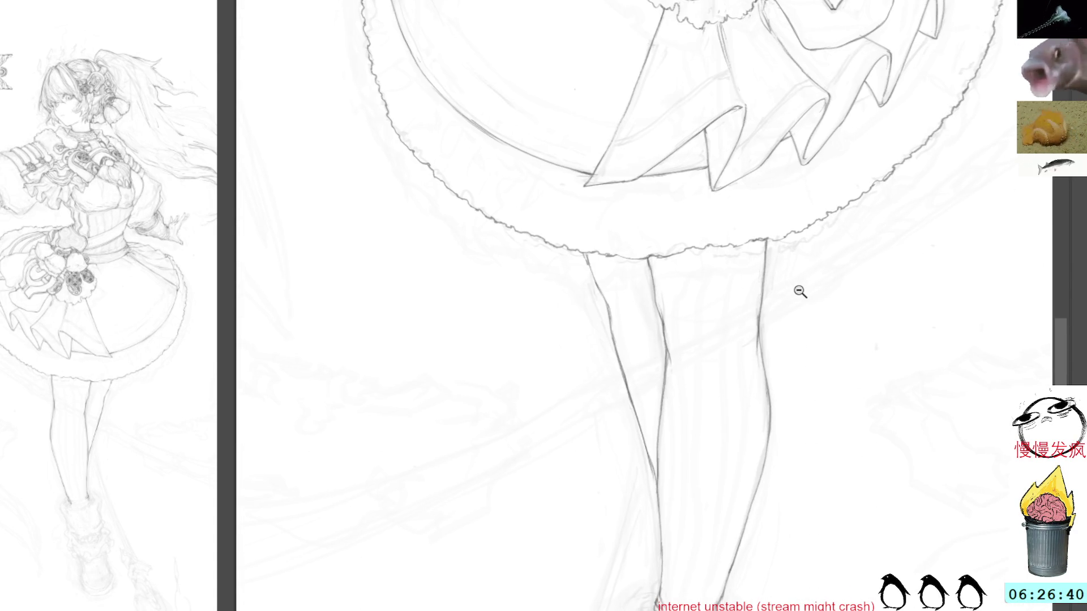
Zoom on the torso and skirt, toggle the grey flat colours on, then undo it.
scroll(798, 291, "down", 2)
scroll(780, 335, "up", 1)
scroll(780, 336, "up", 5)
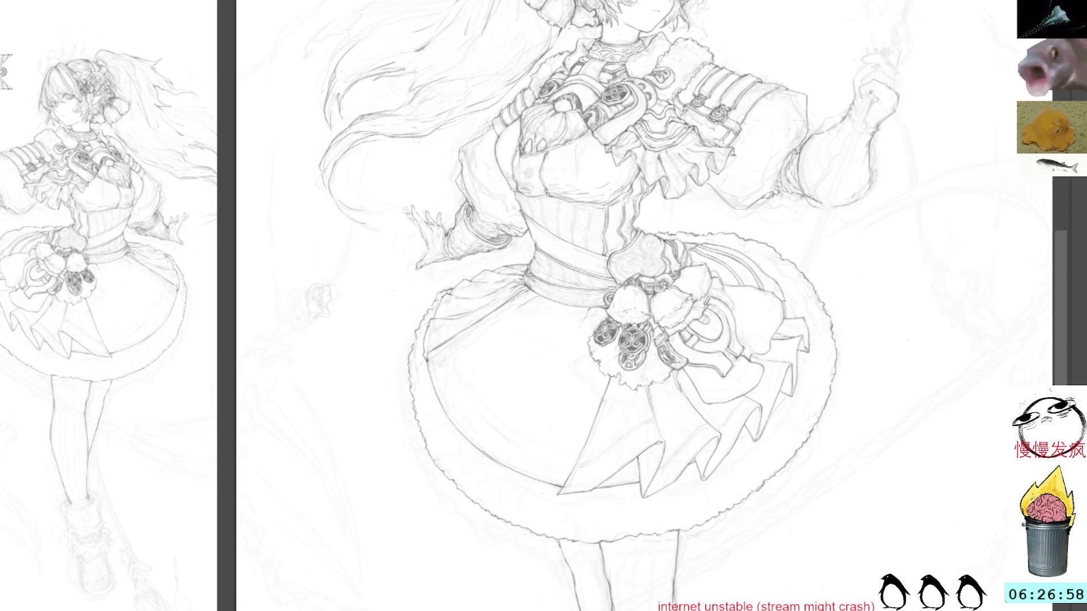
key("ctrl+z")
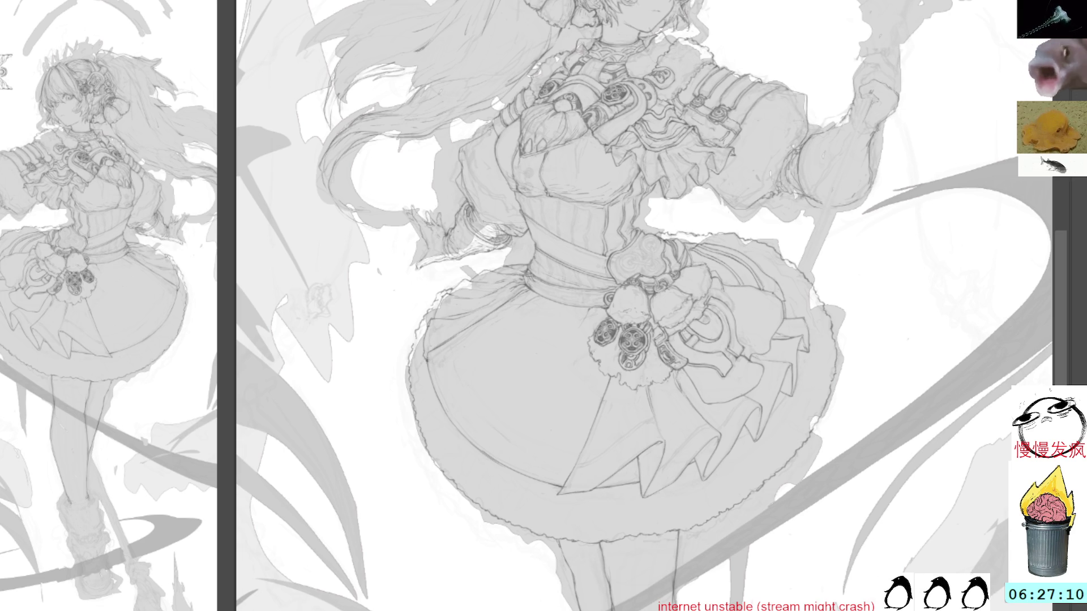
key("ctrl+z")
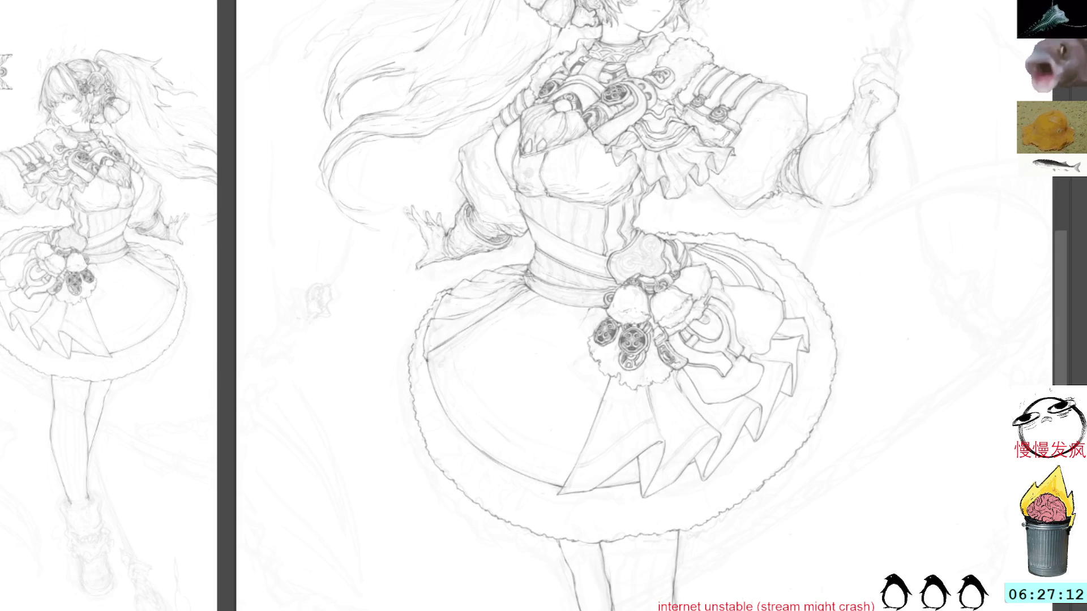
Restore the grey flat colours and zoom out to view the whole composition.
key("ctrl+y")
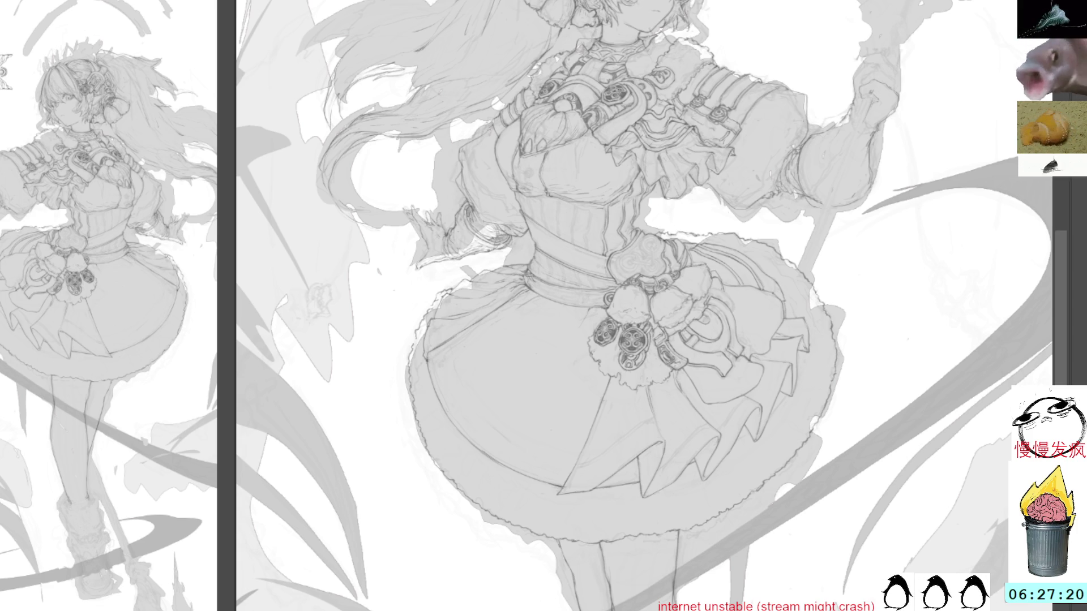
key("ctrl+minus")
left_click(797, 313, "alt")
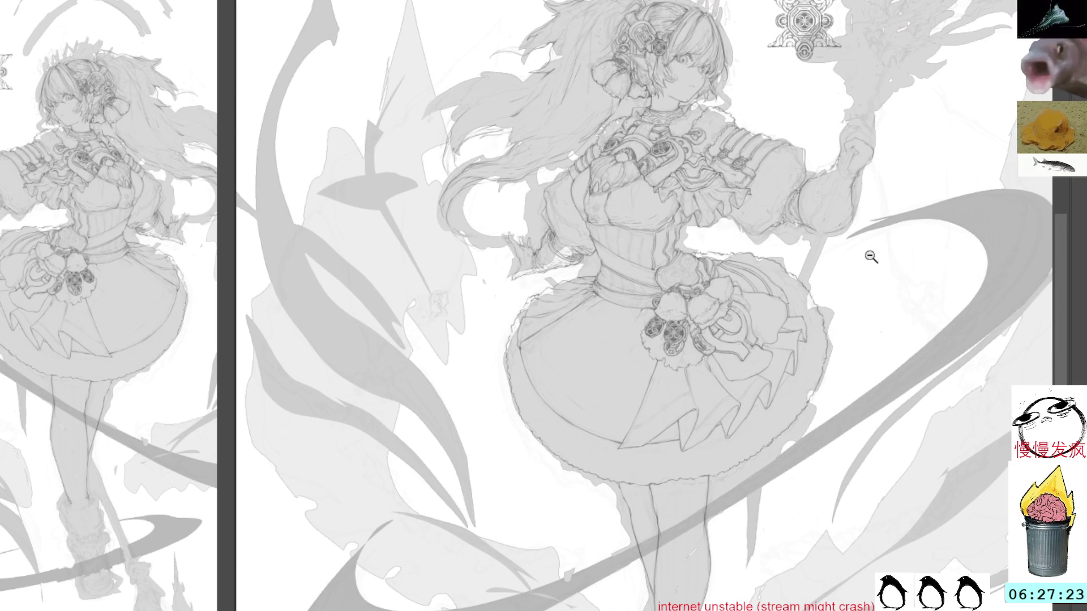
scroll(866, 265, "up", 5)
scroll(867, 265, "right", 3)
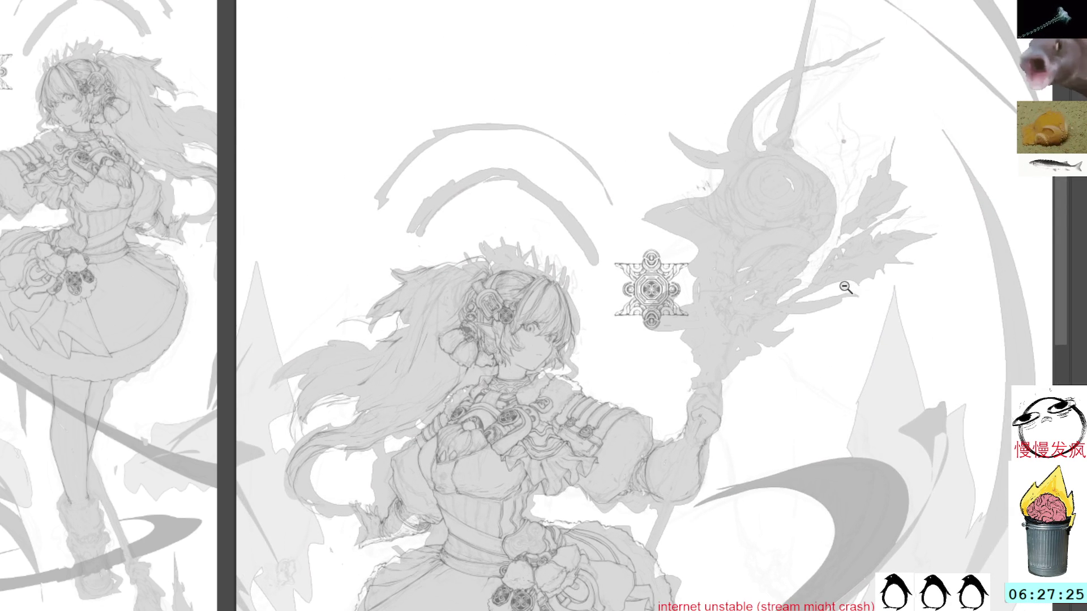
Return to the torso, hide the grey flats layer, and ink a curve on the right sleeve.
scroll(798, 213, "up", 2)
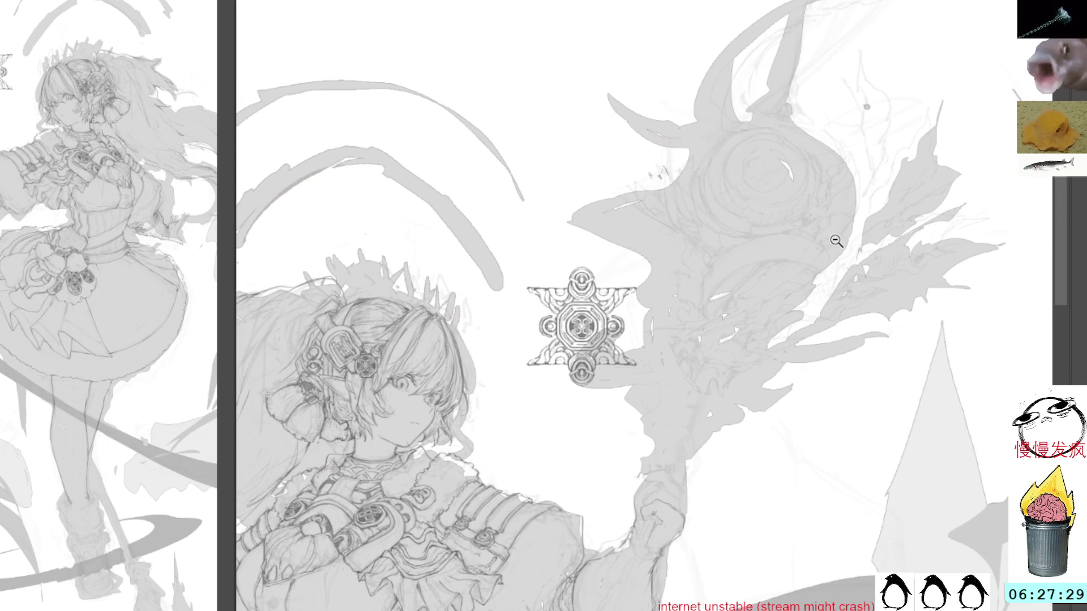
key("ctrl+z")
mouse_move(675, 548)
left_mouse_down()
mouse_move(848, 278)
mouse_move(906, 221)
left_mouse_up()
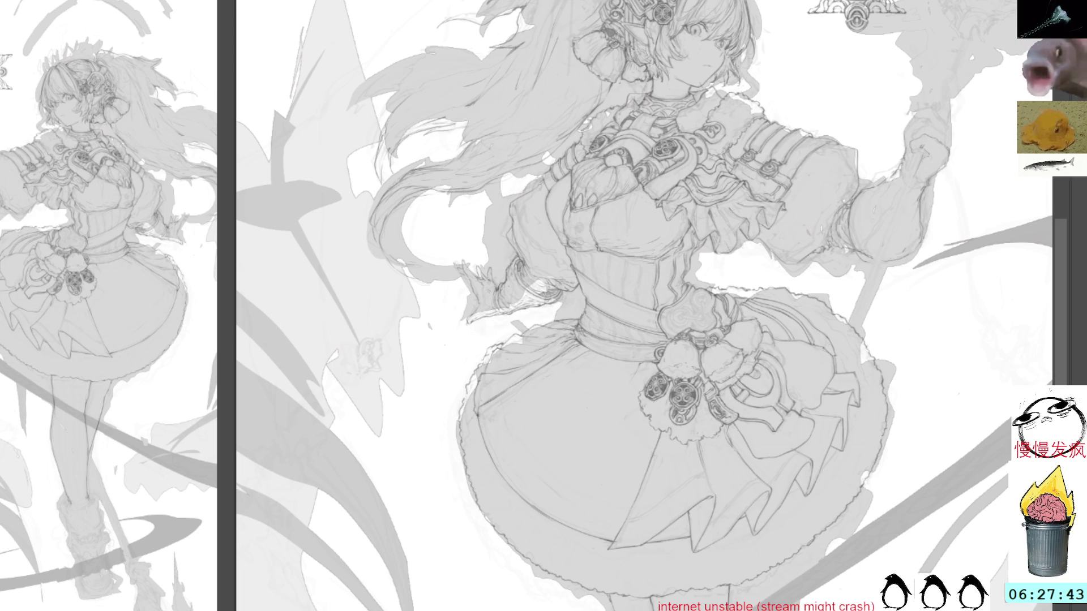
key("ctrl+comma")
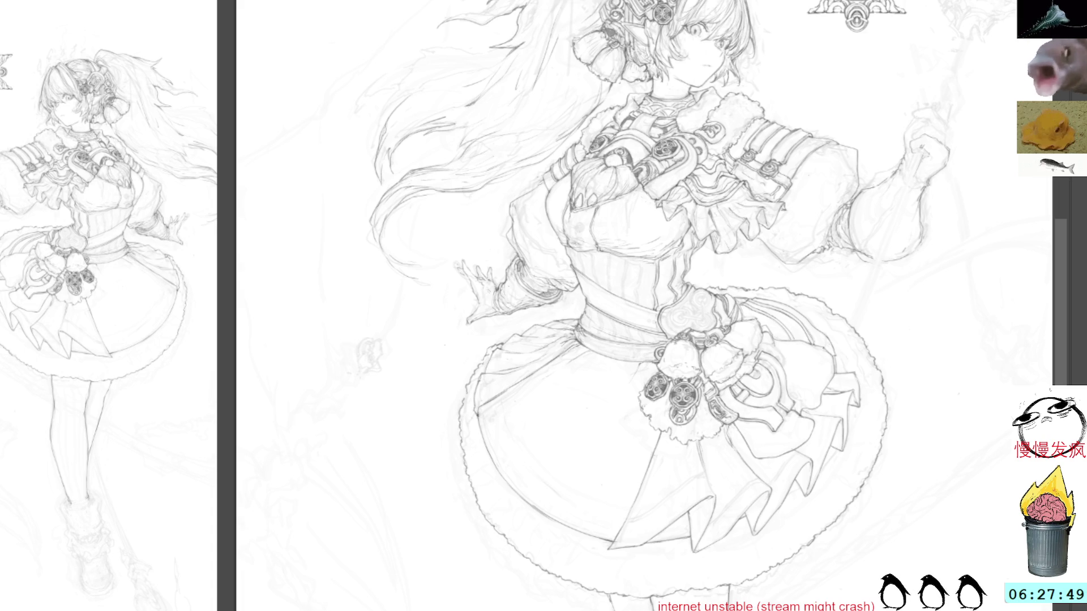
mouse_move(857, 200)
left_mouse_down()
mouse_move(843, 188)
mouse_move(824, 209)
mouse_move(817, 257)
mouse_move(860, 265)
mouse_move(866, 230)
left_mouse_up()
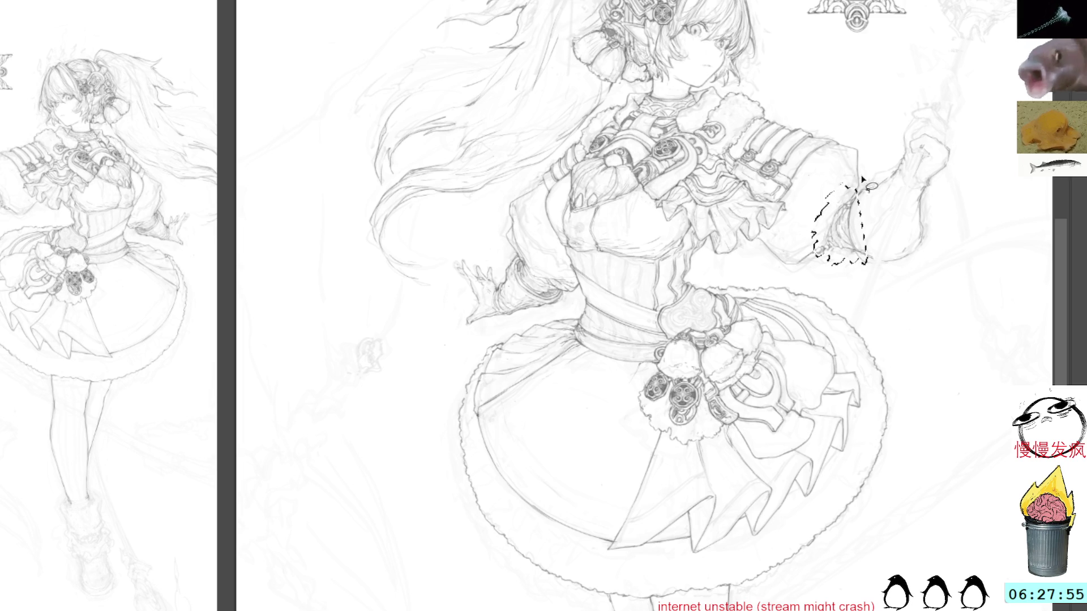
Add a short line on the right sleeve edge and delete a stray line there.
key("ctrl+d")
mouse_move(854, 198)
left_mouse_down()
mouse_move(846, 185)
mouse_move(838, 195)
left_mouse_up()
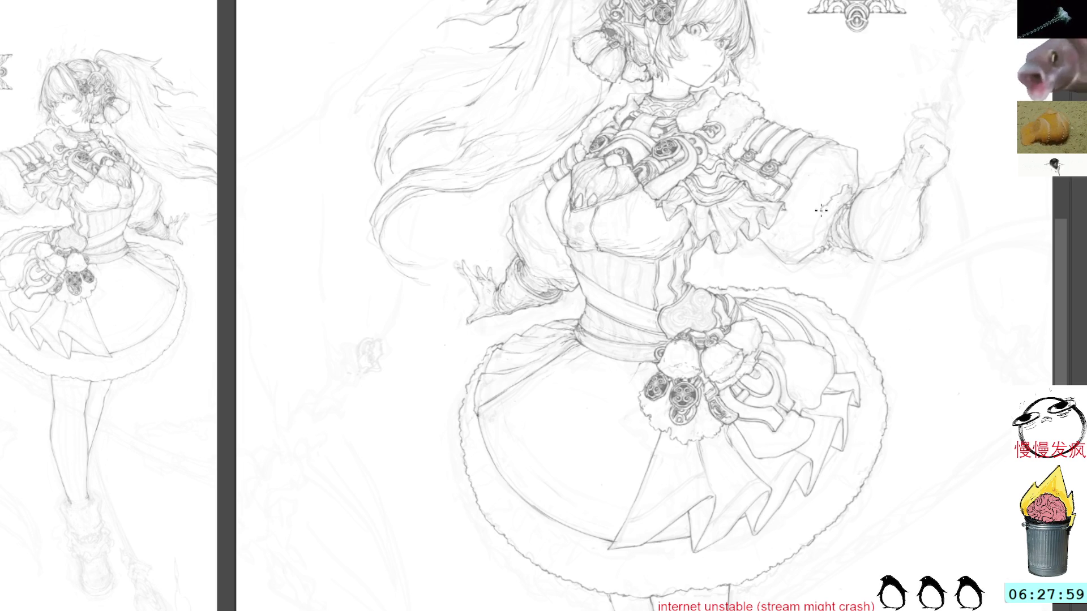
mouse_move(856, 237)
left_mouse_down()
mouse_move(843, 193)
mouse_move(849, 221)
left_mouse_up()
key("Delete")
key("ctrl+d")
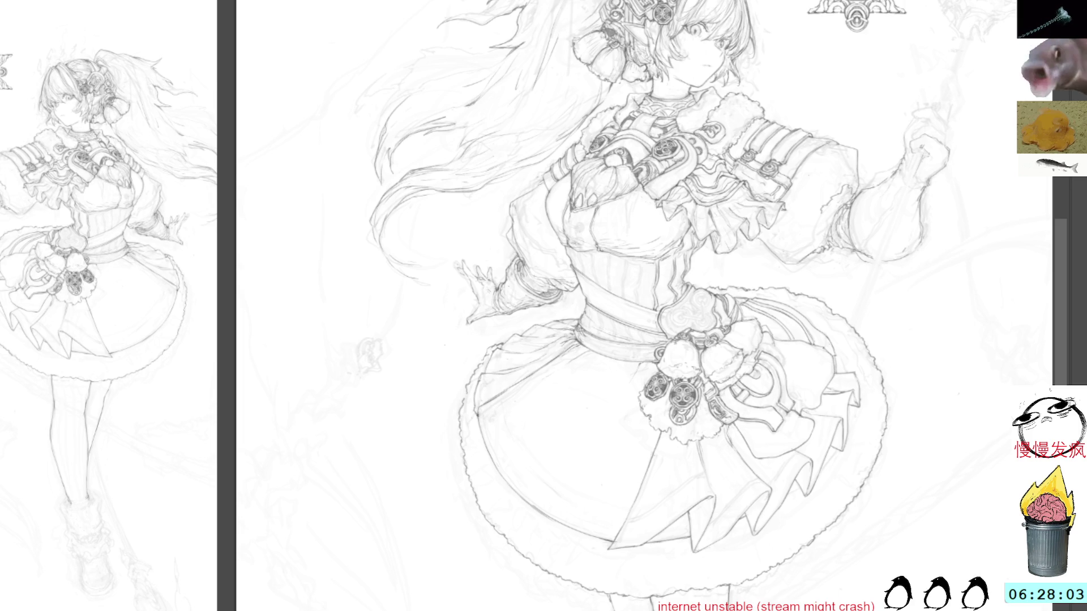
Ink the sleeve cuff's wavy fur outline and hatch short fur strokes along its inner edge.
scroll(895, 217, "up", 2)
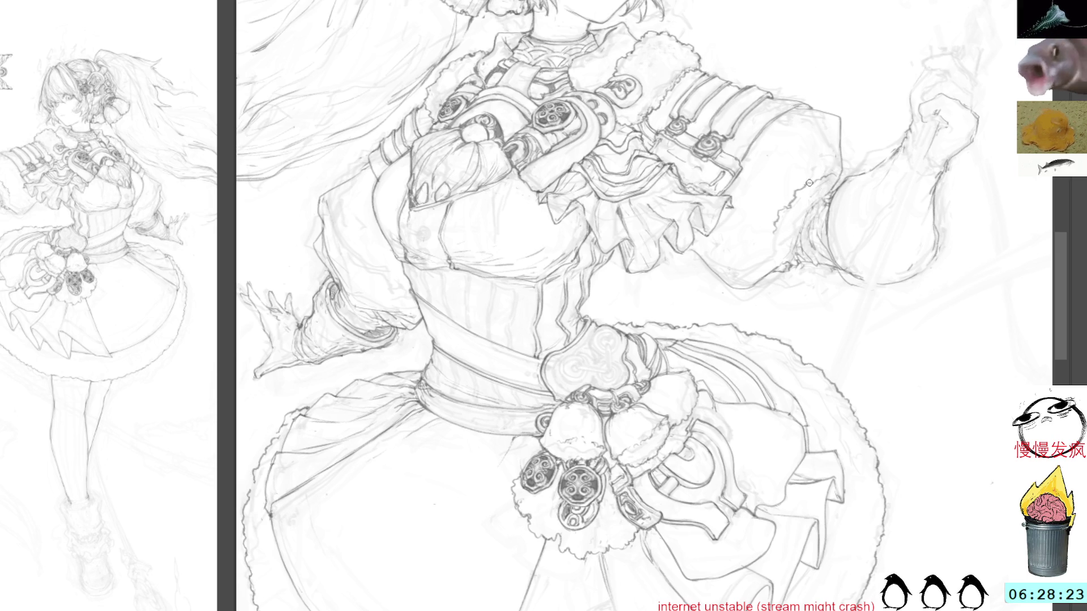
mouse_move(838, 177)
left_mouse_down()
mouse_move(815, 164)
mouse_move(779, 188)
mouse_move(770, 227)
mouse_move(787, 278)
mouse_move(836, 272)
mouse_move(835, 178)
left_mouse_up()
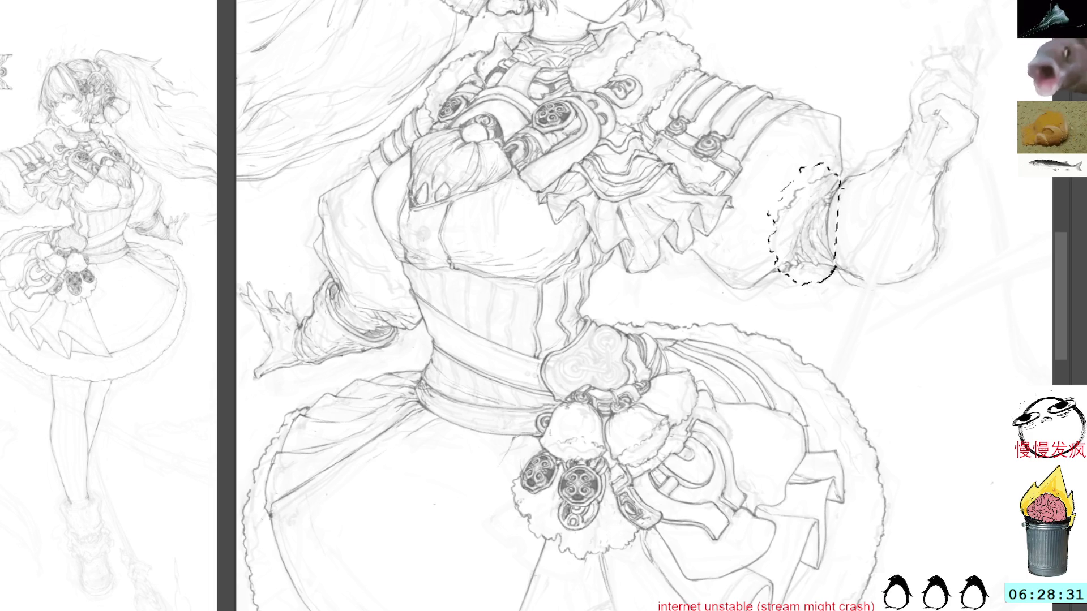
key("ctrl+d")
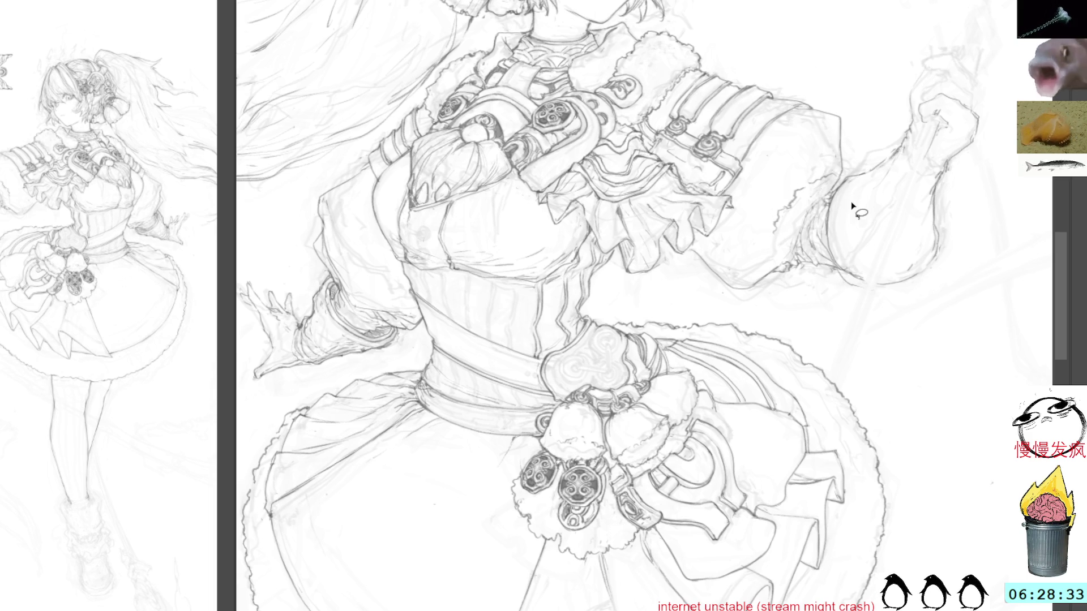
key("ctrl+shift+d")
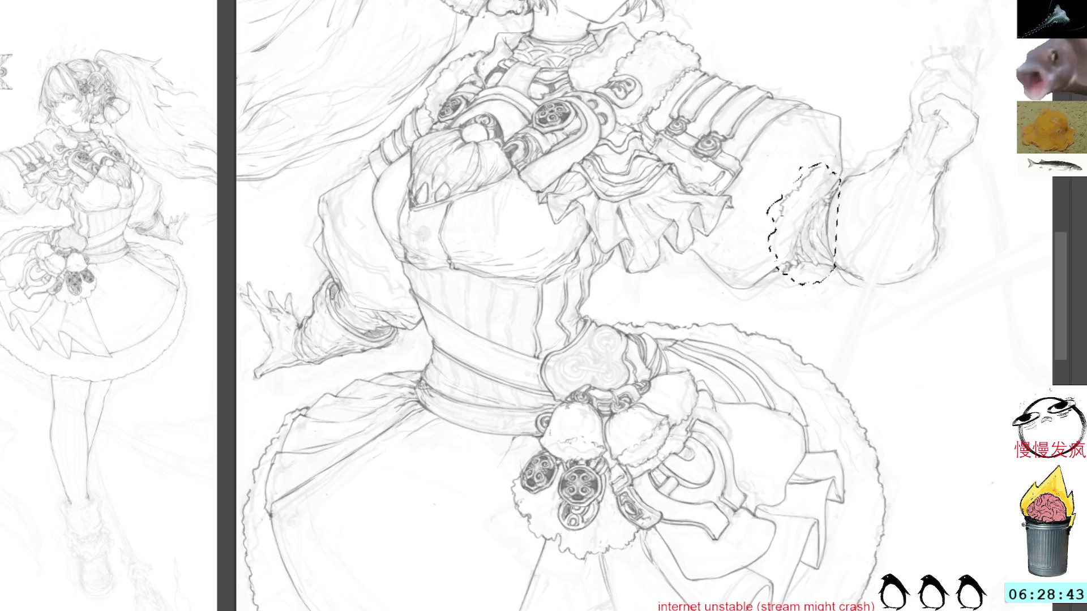
mouse_move(777, 233)
left_mouse_down()
mouse_move(801, 281)
mouse_move(833, 267)
left_mouse_up()
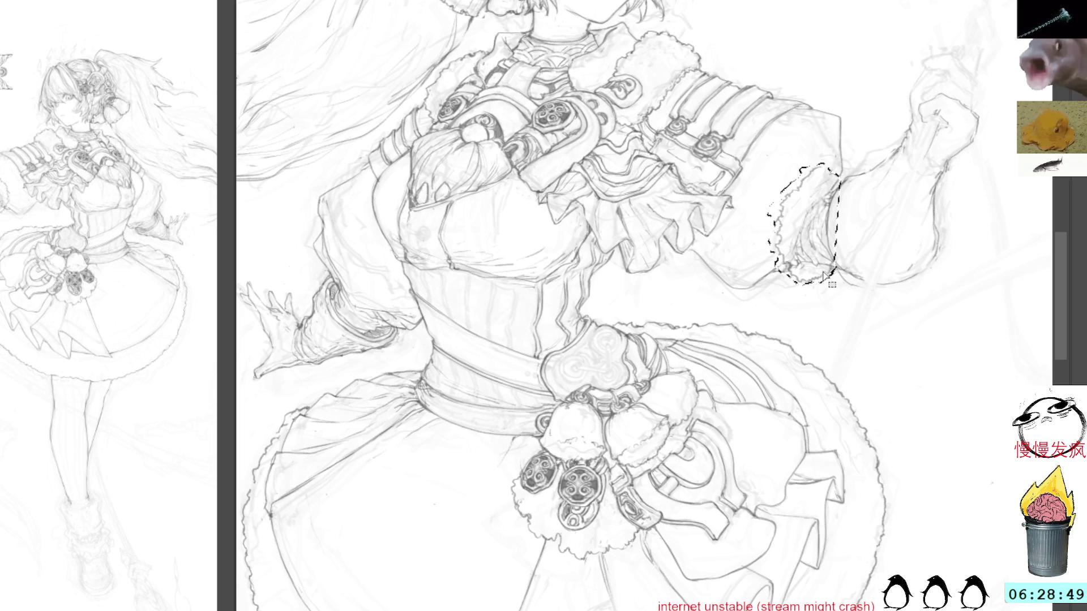
key("ctrl+d")
key("b")
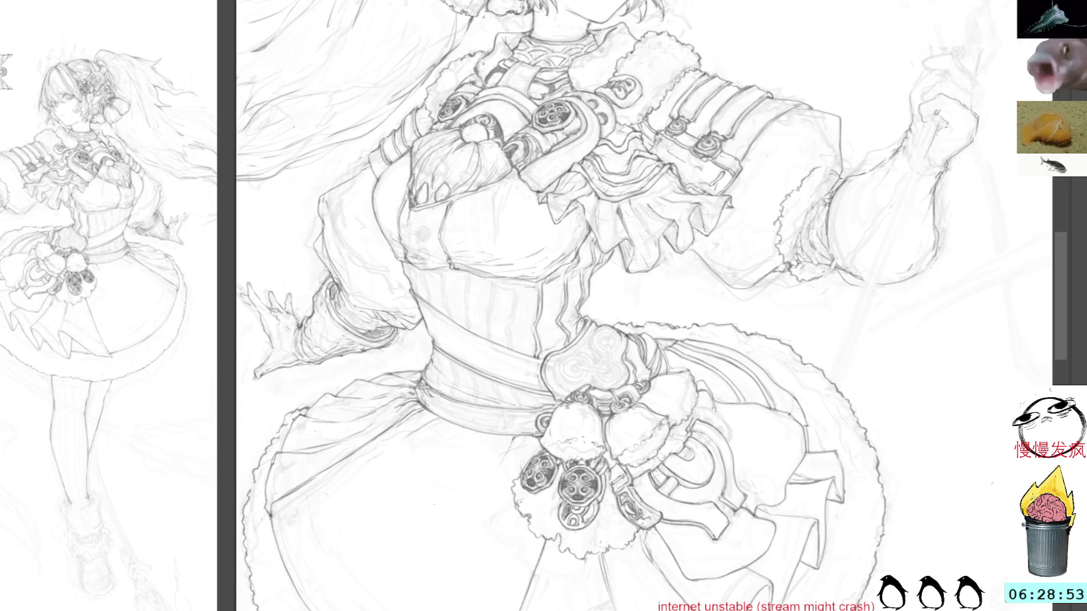
mouse_move(836, 196)
left_mouse_down()
mouse_move(788, 226)
mouse_move(815, 274)
mouse_move(837, 252)
mouse_move(834, 187)
left_mouse_up()
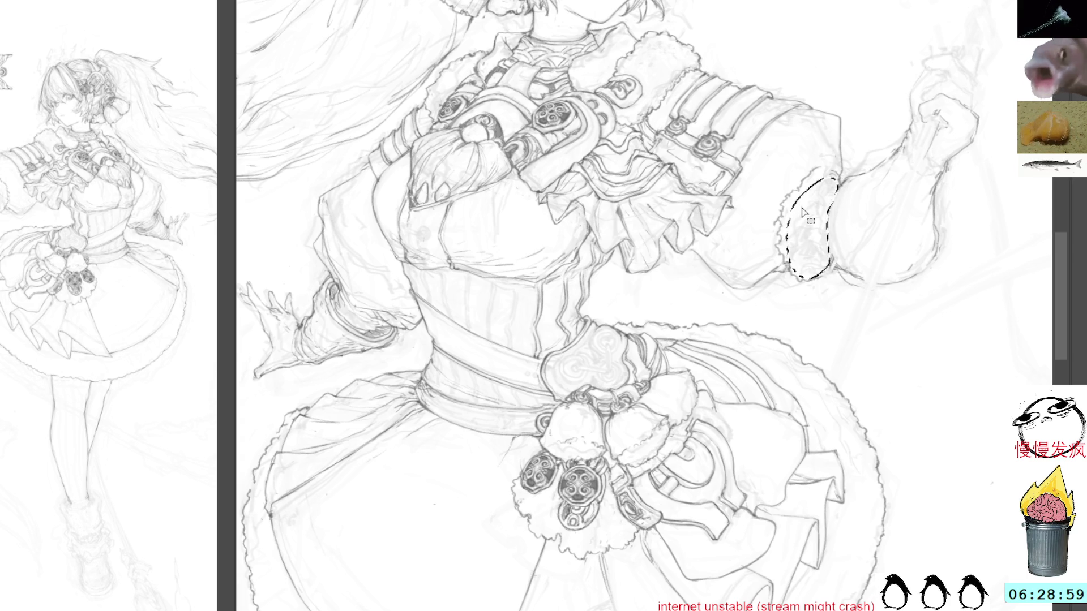
key("ctrl+d")
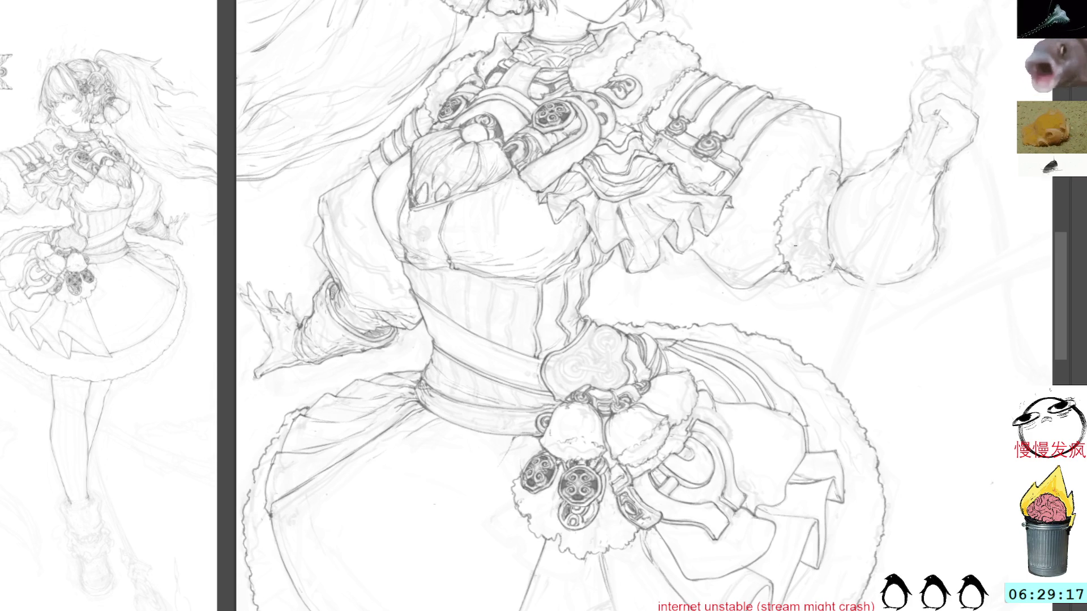
Add a short stroke along the fur cuff's edge on a tilted view, then return upright.
left_click_drag(893, 251, 758, 138)
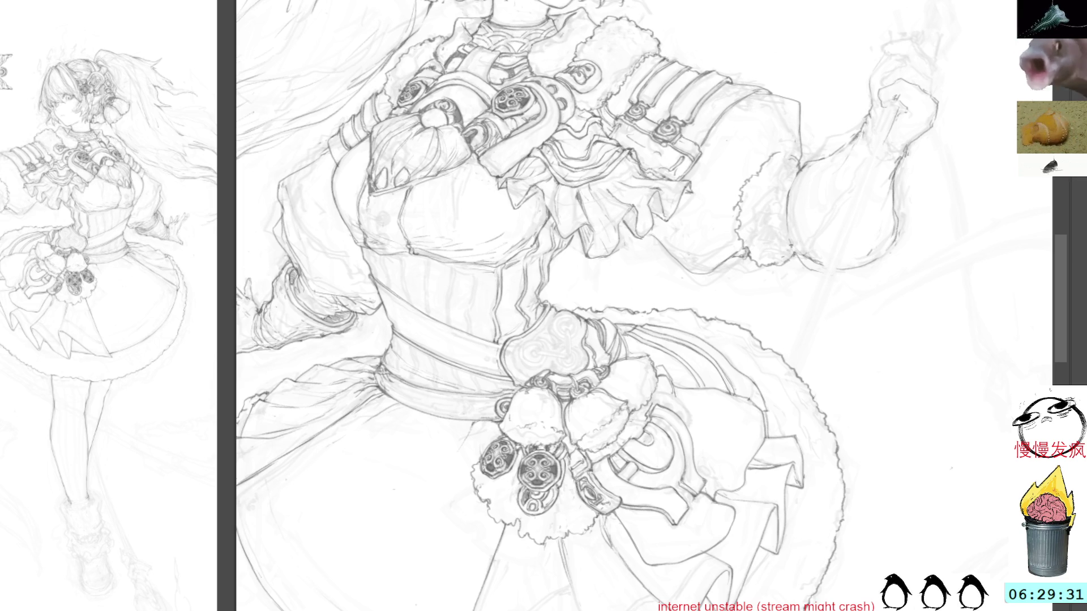
left_click_drag(794, 244, 829, 327)
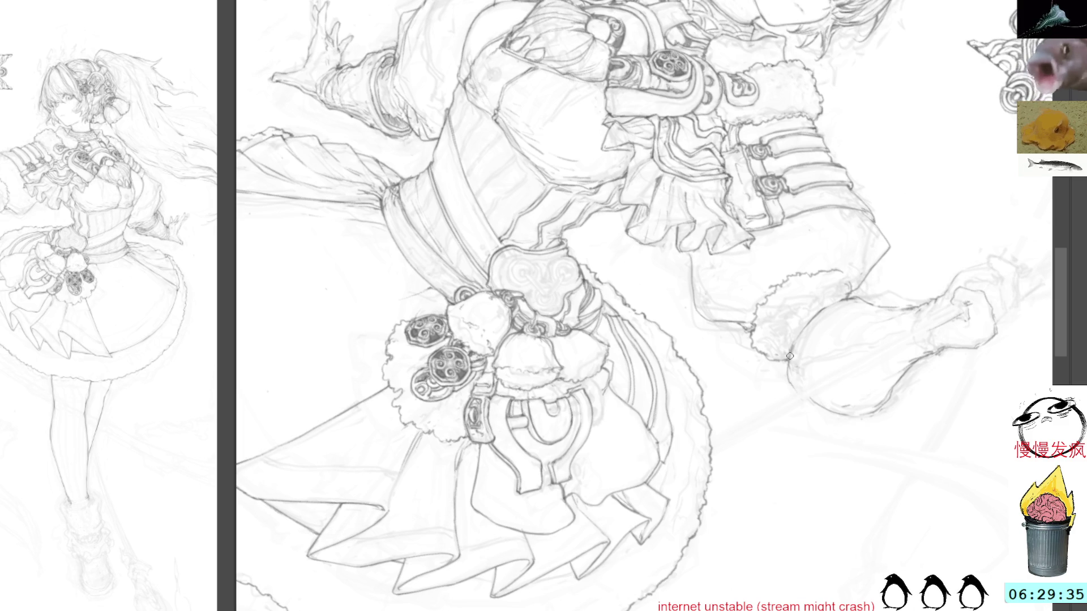
mouse_move(790, 365)
left_mouse_down()
mouse_move(790, 386)
mouse_move(831, 411)
left_mouse_up()
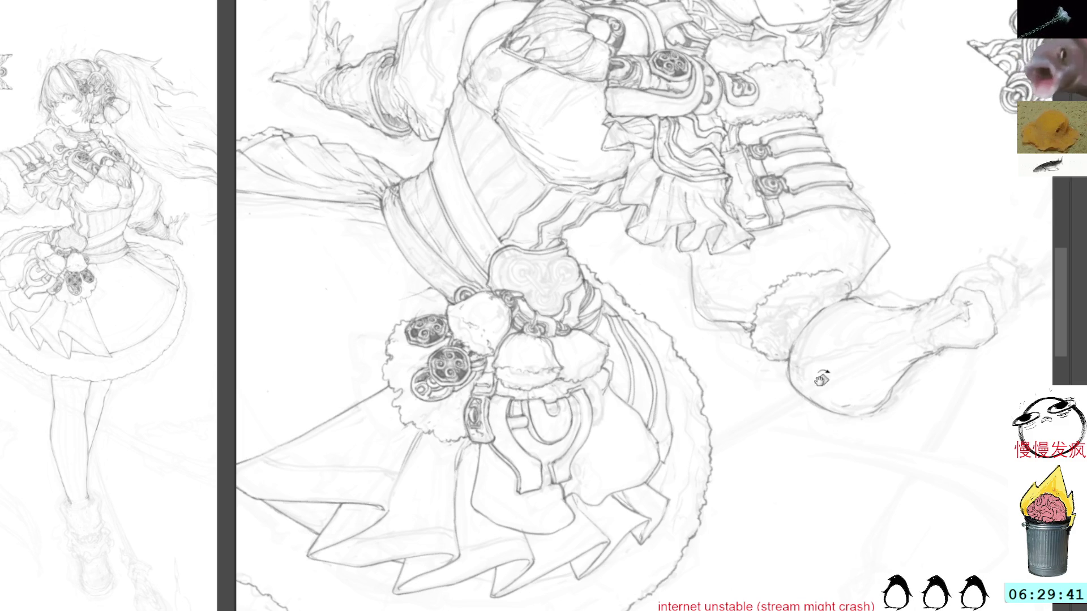
key("Escape")
left_click_drag(550, 198, 582, 277)
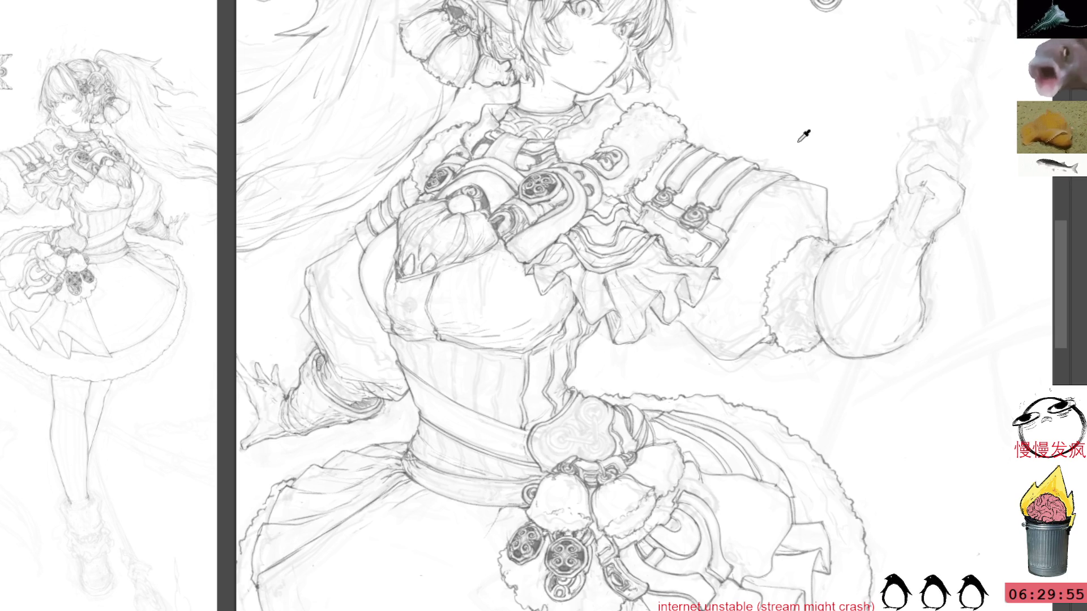
mouse_move(519, 609)
left_mouse_down()
mouse_move(544, 496)
mouse_move(700, 205)
mouse_move(781, 130)
left_mouse_up()
Ink and redraw a curved line across the staff's spiral head.
mouse_move(622, 294)
left_mouse_down()
mouse_move(849, 63)
mouse_move(711, 182)
mouse_move(711, 202)
mouse_move(784, 226)
mouse_move(768, 206)
left_mouse_up()
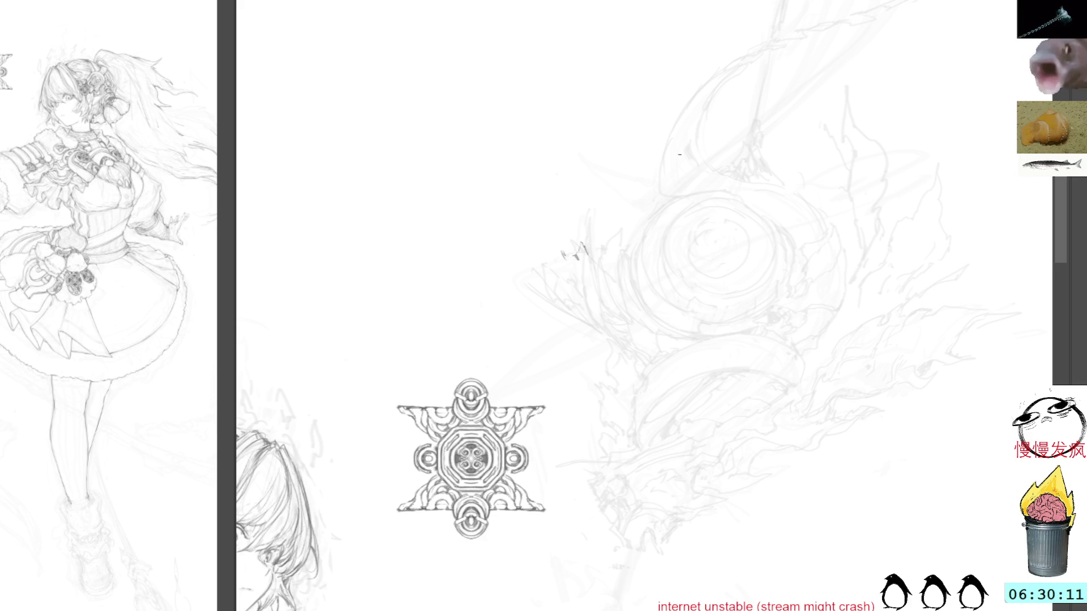
mouse_move(666, 172)
left_mouse_down()
mouse_move(678, 225)
mouse_move(716, 226)
mouse_move(787, 265)
mouse_move(771, 283)
left_mouse_up()
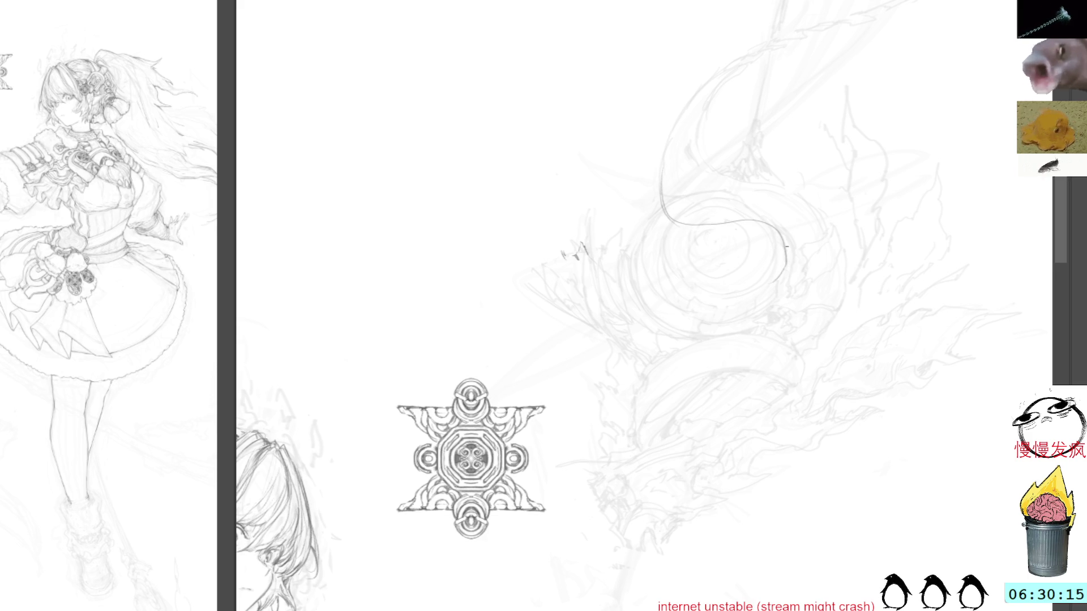
key("ctrl+z")
left_click_drag(780, 228, 790, 255)
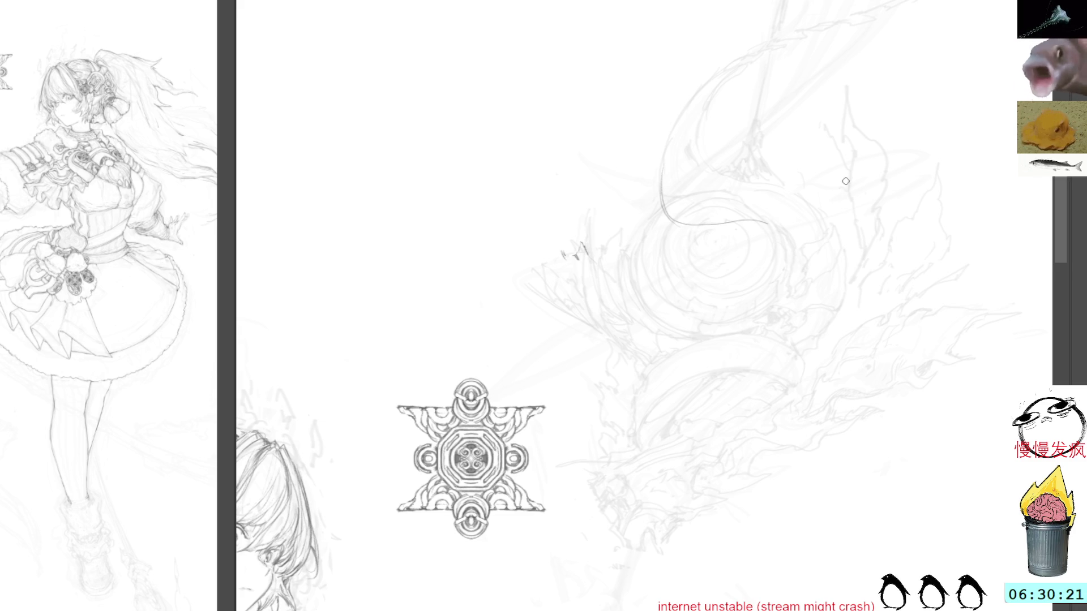
mouse_move(856, 150)
left_mouse_down()
mouse_move(738, 92)
mouse_move(497, 225)
left_mouse_up()
mouse_move(582, 111)
left_mouse_down()
mouse_move(533, 266)
mouse_move(566, 235)
left_mouse_up()
mouse_move(717, 94)
left_mouse_down()
mouse_move(649, 53)
mouse_move(633, 118)
left_mouse_up()
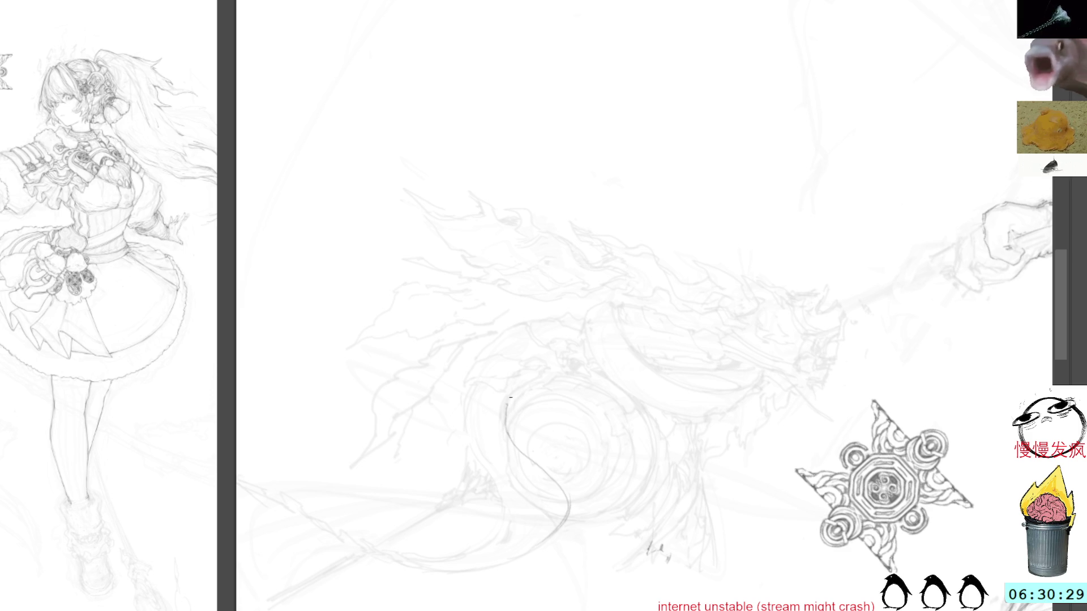
key("ctrl+z")
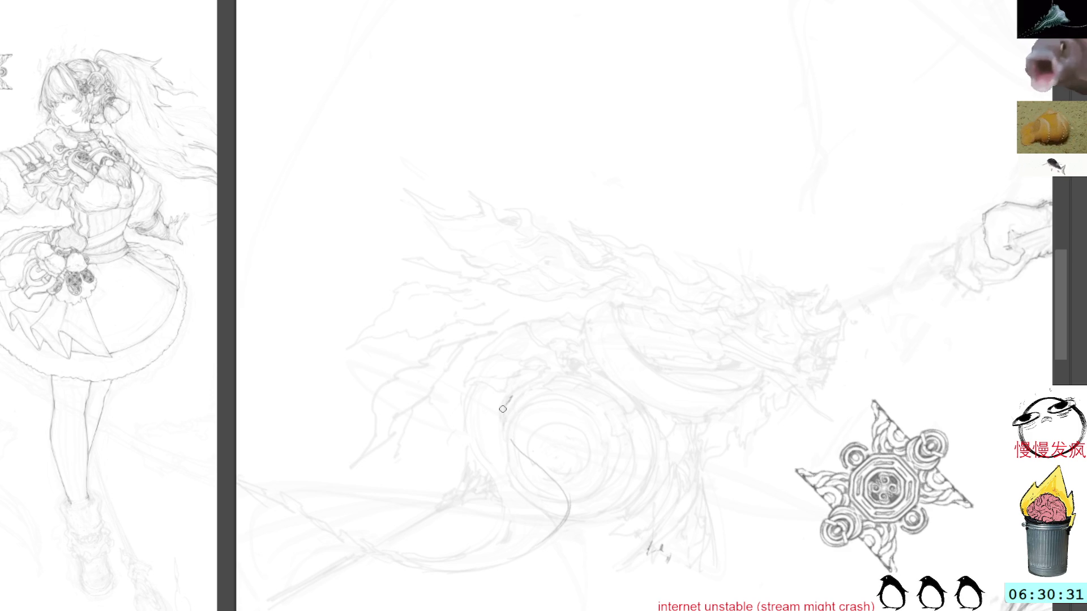
left_click_drag(508, 397, 514, 441)
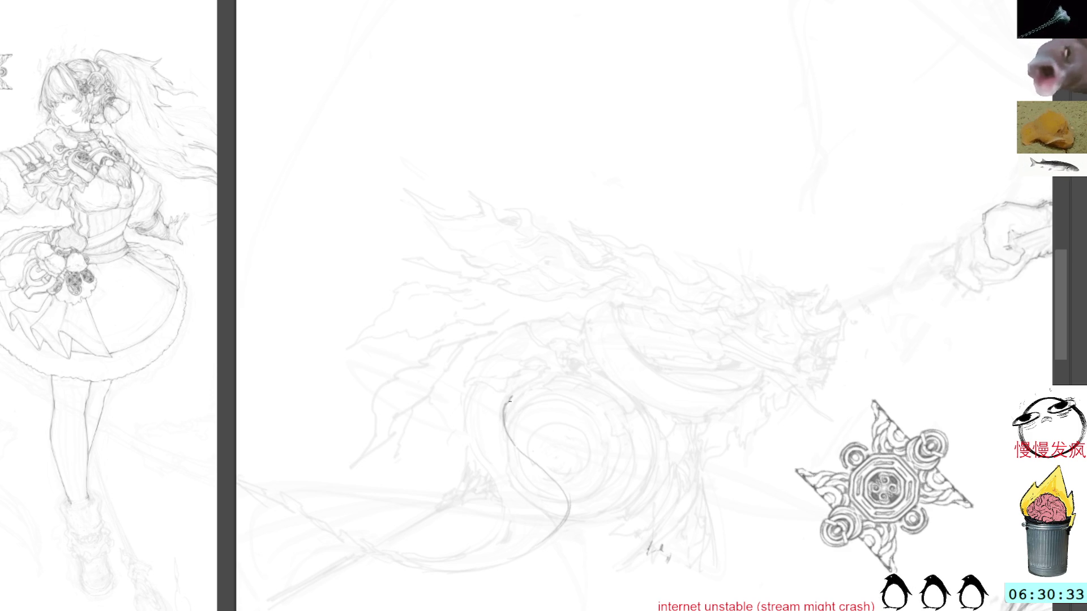
Turn the view about 90 degrees and try a curve along the staff head's ring, undoing it.
key("r")
mouse_move(728, 189)
left_mouse_down()
mouse_move(696, 182)
mouse_move(679, 223)
left_mouse_up()
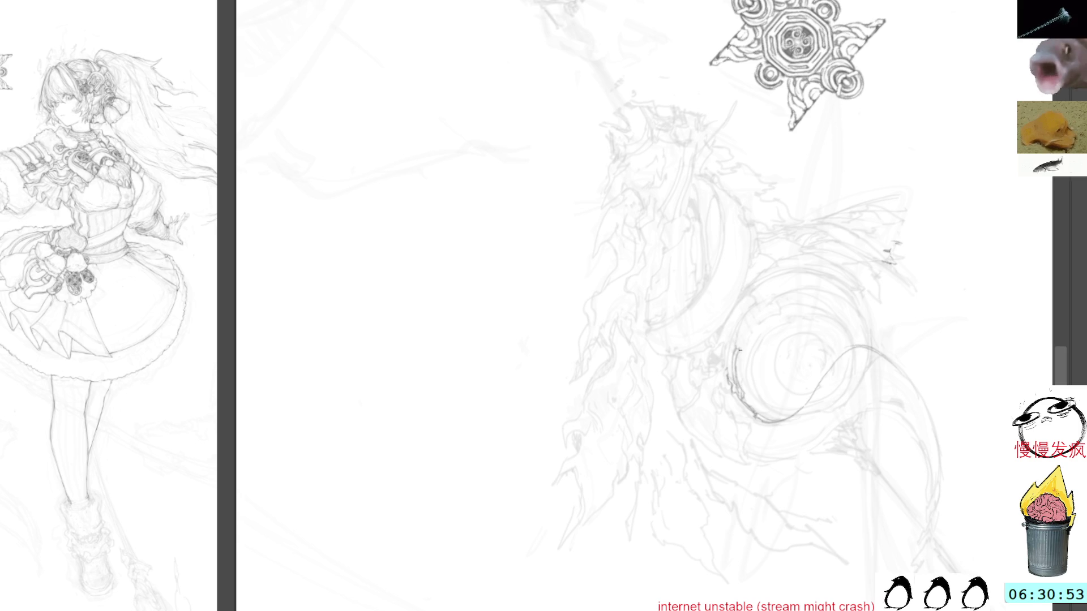
mouse_move(820, 243)
left_mouse_down()
mouse_move(792, 209)
mouse_move(644, 161)
mouse_move(505, 170)
mouse_move(587, 139)
left_mouse_up()
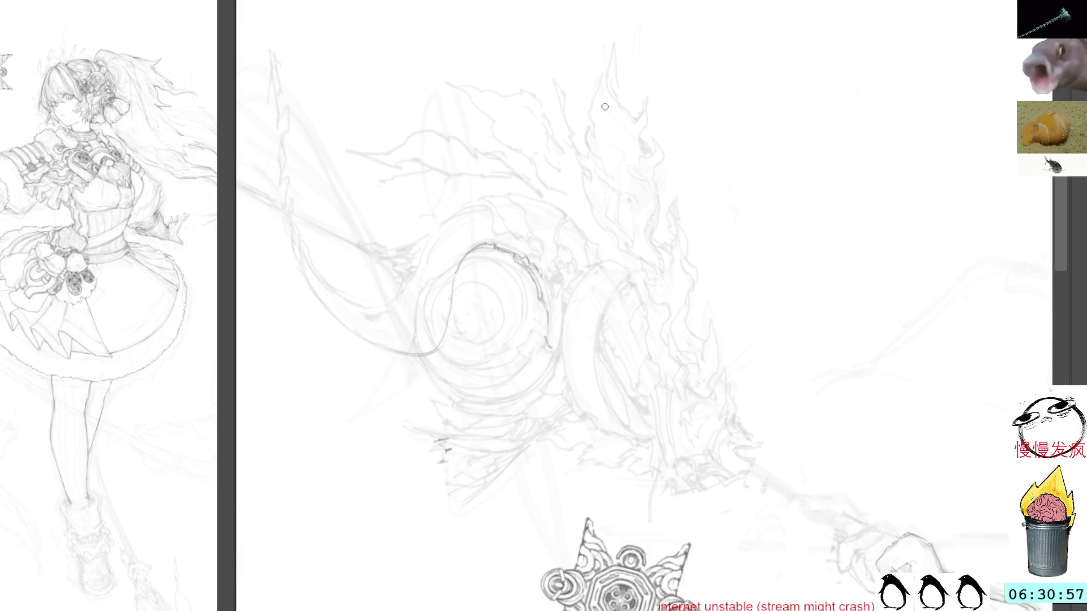
mouse_move(603, 263)
left_mouse_down()
mouse_move(542, 314)
mouse_move(610, 424)
left_mouse_up()
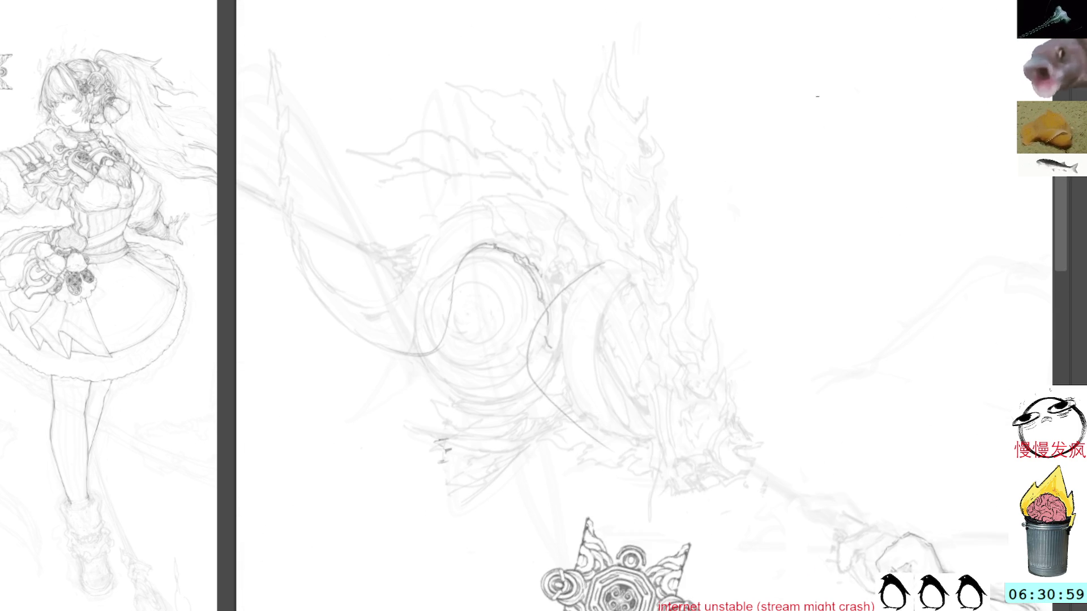
key("ctrl+z")
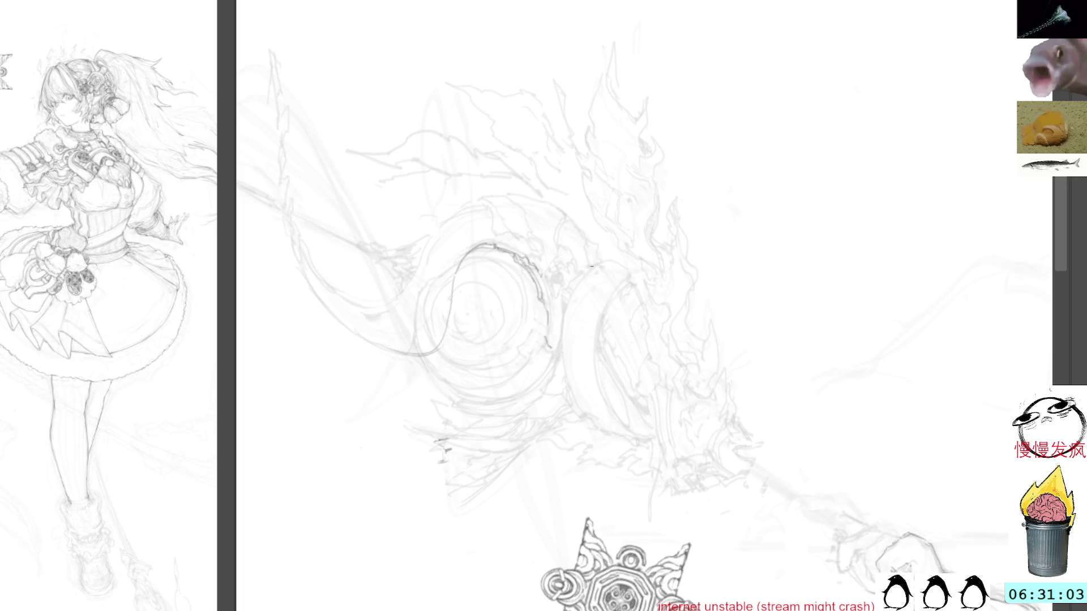
left_click_drag(598, 264, 560, 321)
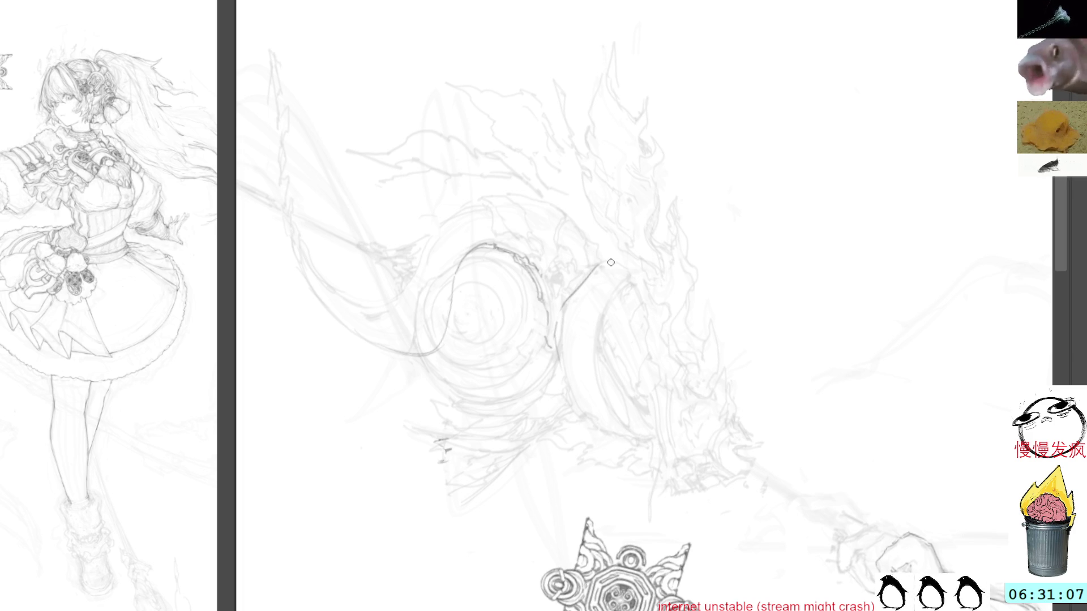
key("ctrl+z")
Ink the curved band's edge lines beside the staff head, extending them downward.
mouse_move(602, 263)
left_mouse_down()
mouse_move(566, 296)
mouse_move(559, 333)
mouse_move(574, 402)
left_mouse_up()
left_click_drag(559, 358, 583, 414)
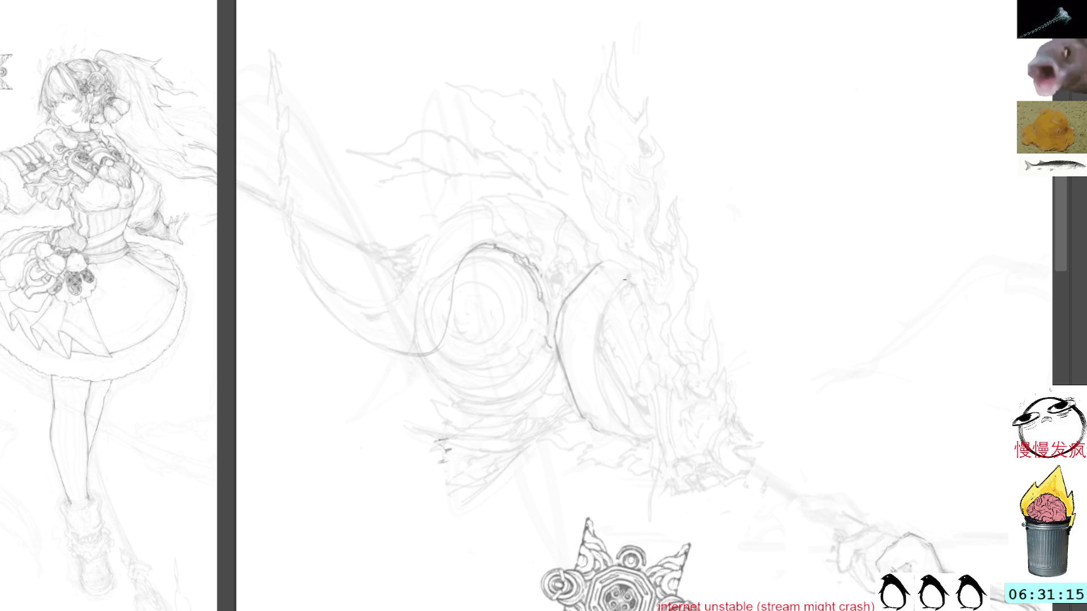
left_click_drag(629, 277, 590, 323)
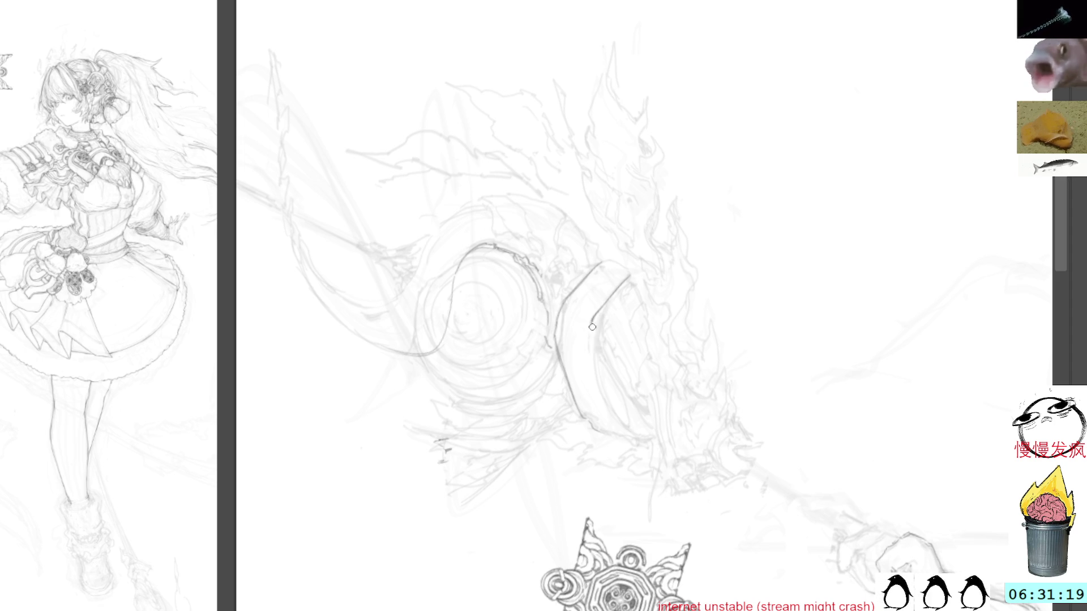
left_click_drag(592, 321, 589, 362)
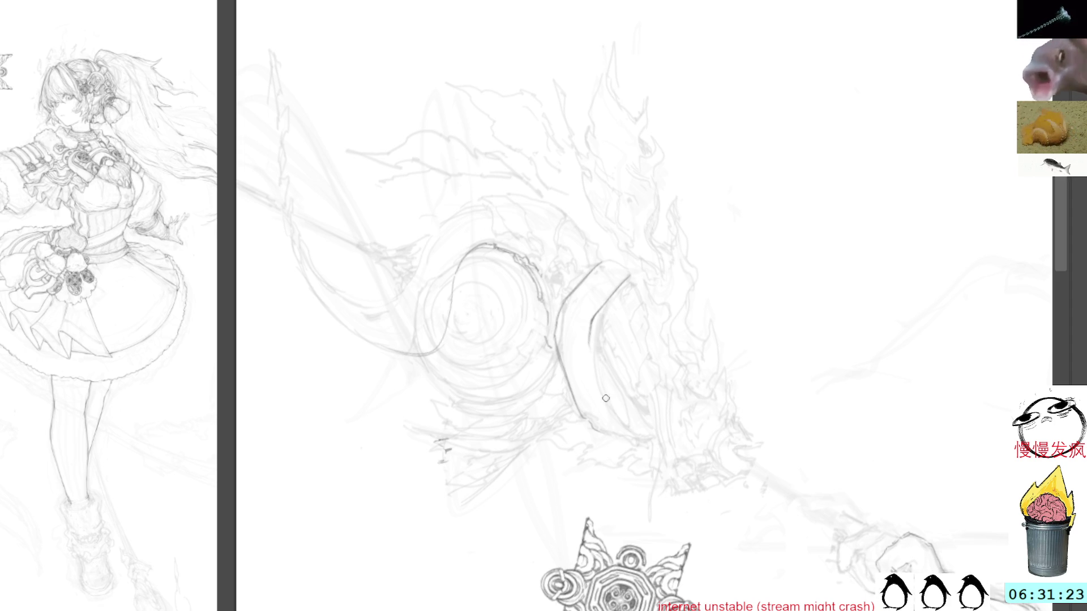
mouse_move(589, 337)
left_mouse_down()
mouse_move(589, 374)
mouse_move(609, 406)
left_mouse_up()
left_click_drag(596, 360, 610, 414)
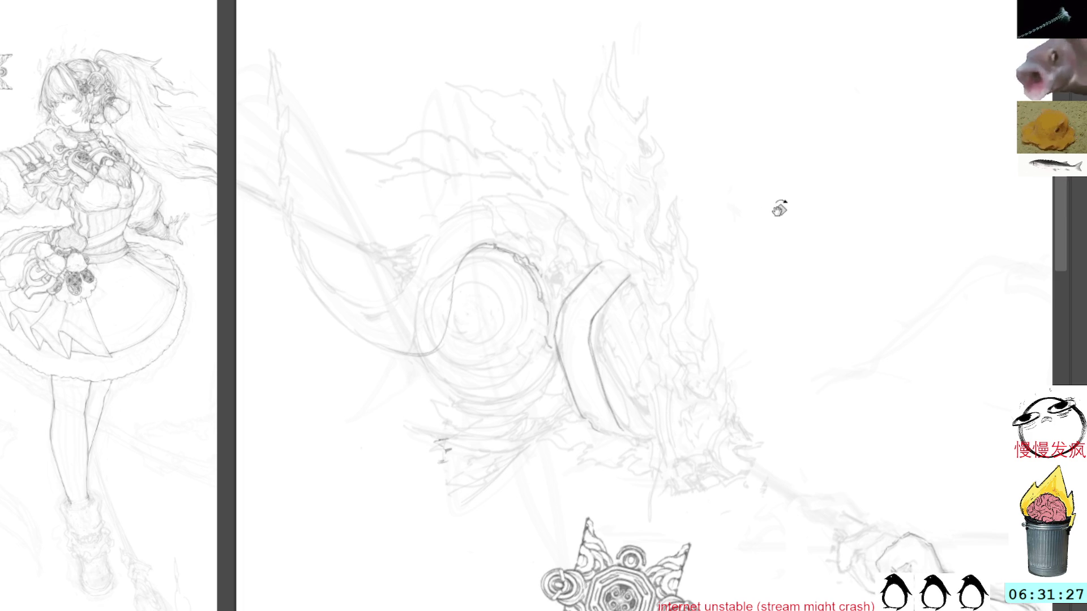
Darken the band's left and inner edges and ink its top edge.
key("4")
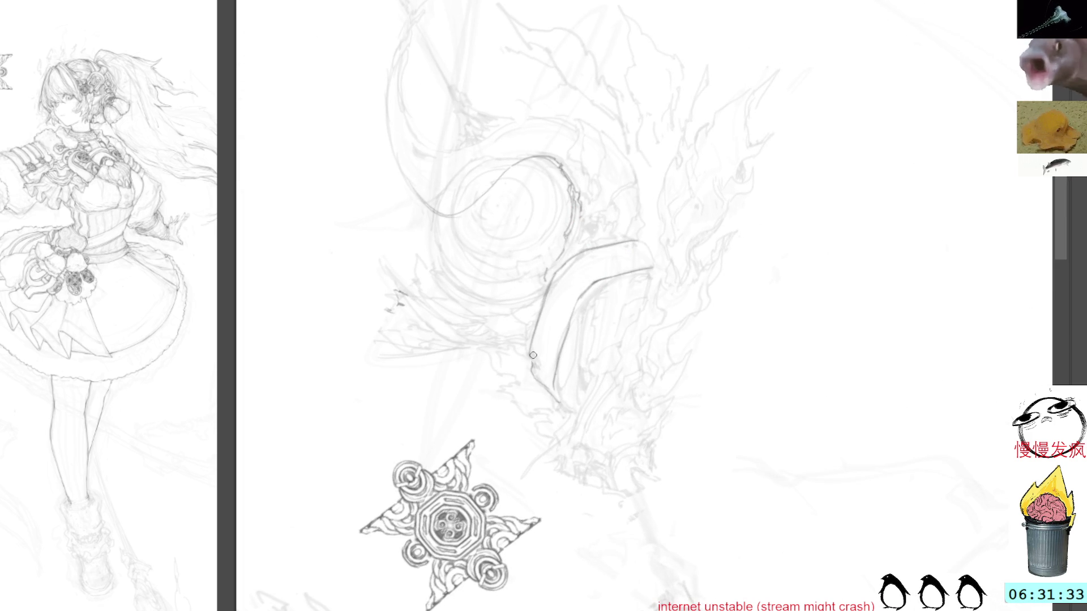
mouse_move(533, 362)
left_mouse_down()
mouse_move(534, 375)
mouse_move(557, 376)
left_mouse_up()
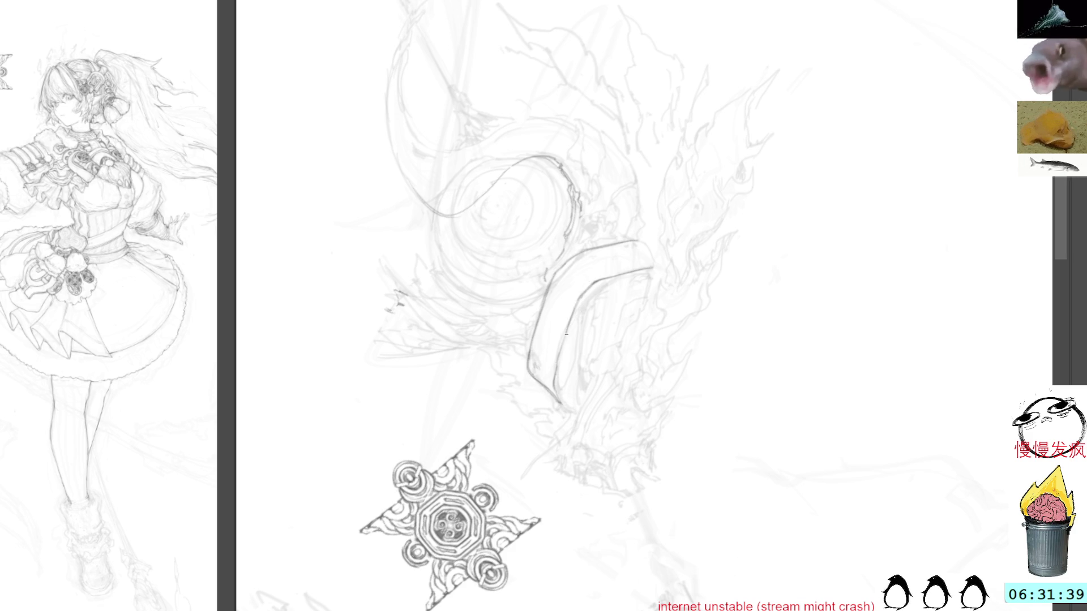
left_click_drag(566, 333, 559, 357)
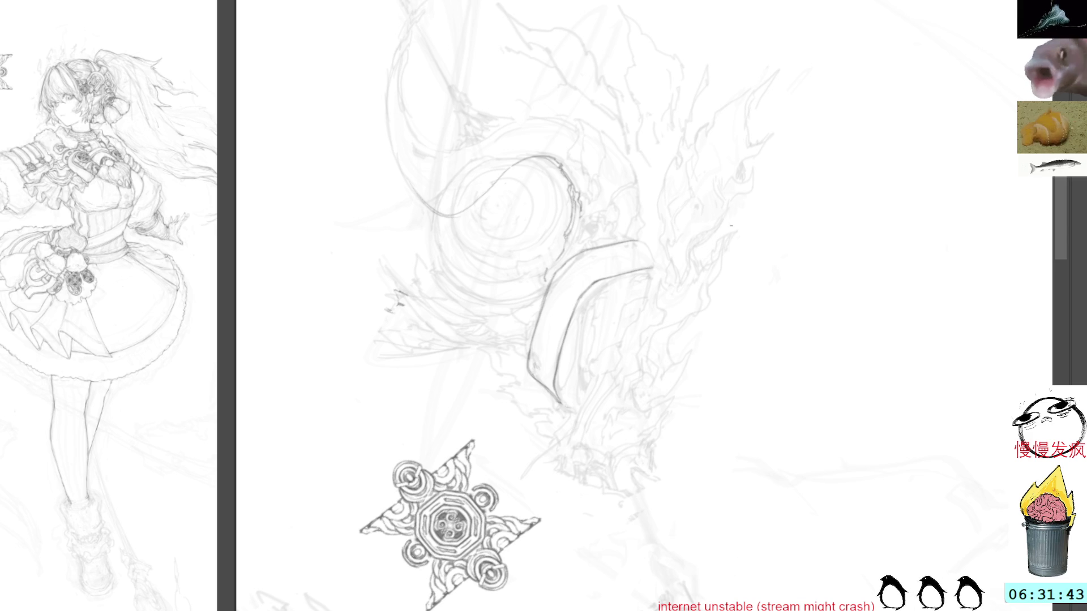
left_click_drag(723, 263, 651, 89)
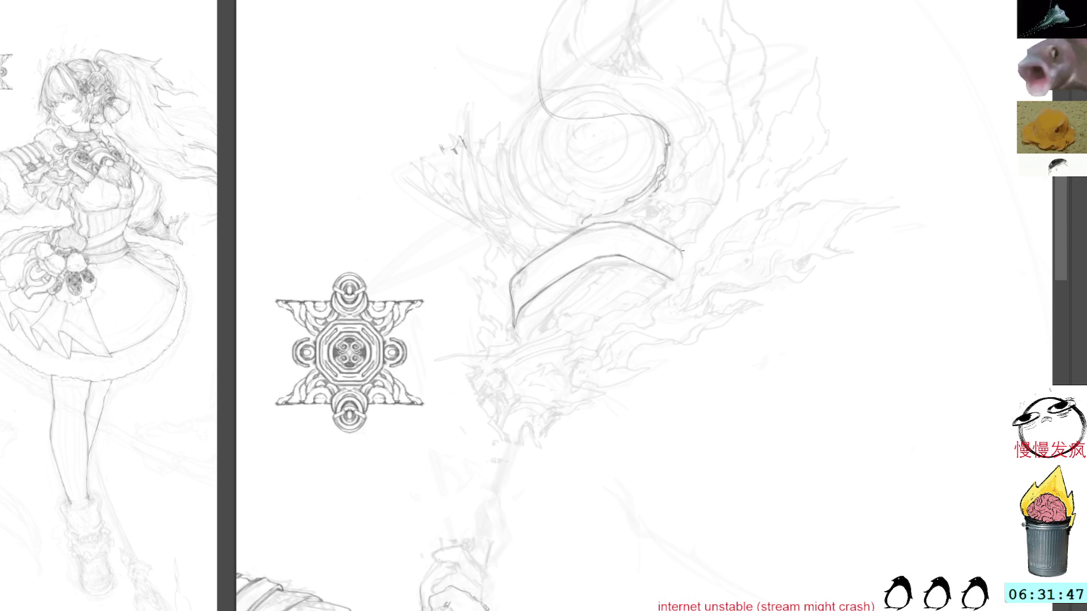
mouse_move(147, 326)
left_mouse_down()
mouse_move(179, 339)
mouse_move(196, 329)
mouse_move(187, 331)
left_mouse_up()
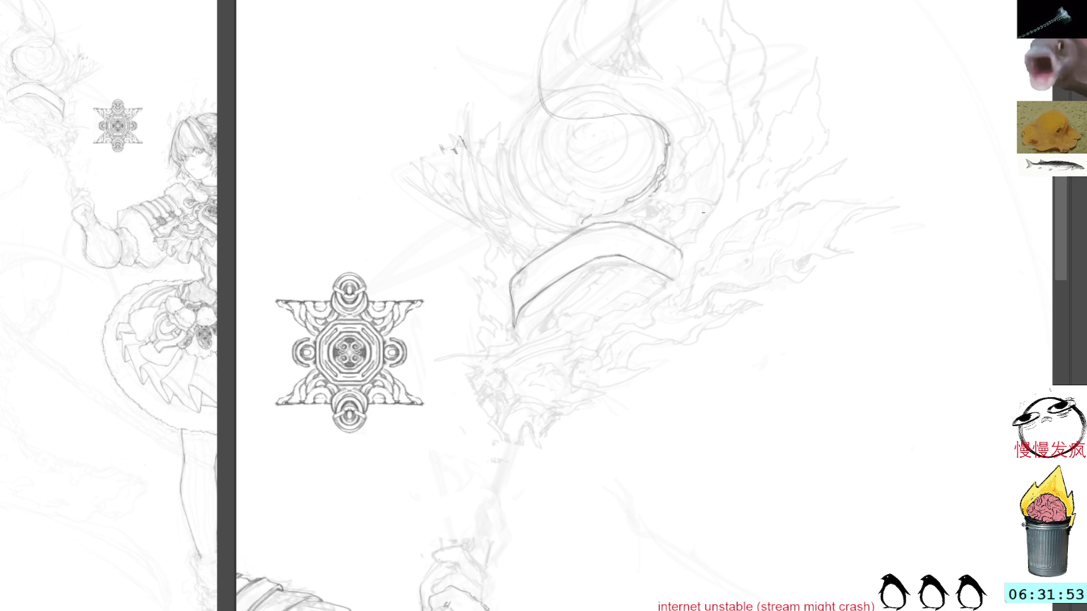
mouse_move(633, 216)
left_mouse_down()
mouse_move(567, 225)
mouse_move(638, 232)
left_mouse_up()
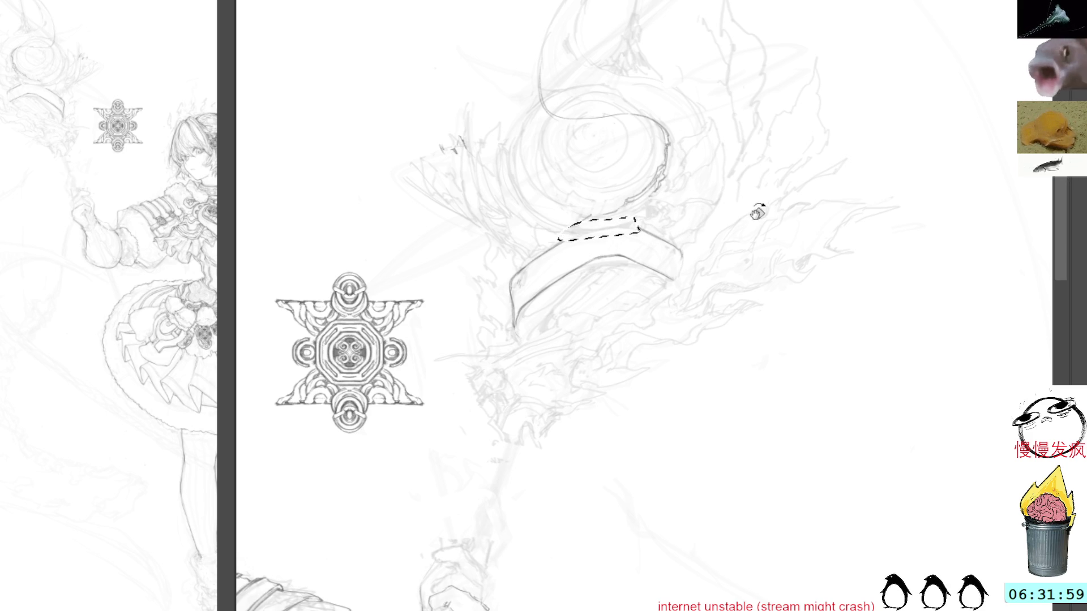
Darken the curved band's inner edge down to its lower end.
mouse_move(764, 250)
left_mouse_down()
mouse_move(538, 151)
mouse_move(578, 269)
left_mouse_up()
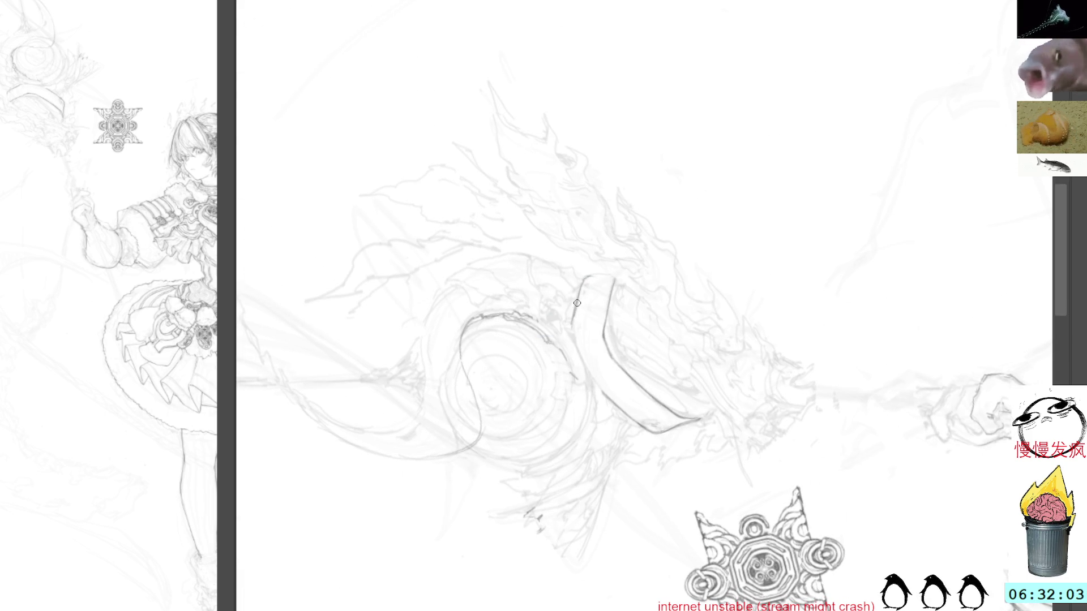
mouse_move(578, 297)
left_mouse_down()
mouse_move(574, 340)
mouse_move(597, 382)
left_mouse_up()
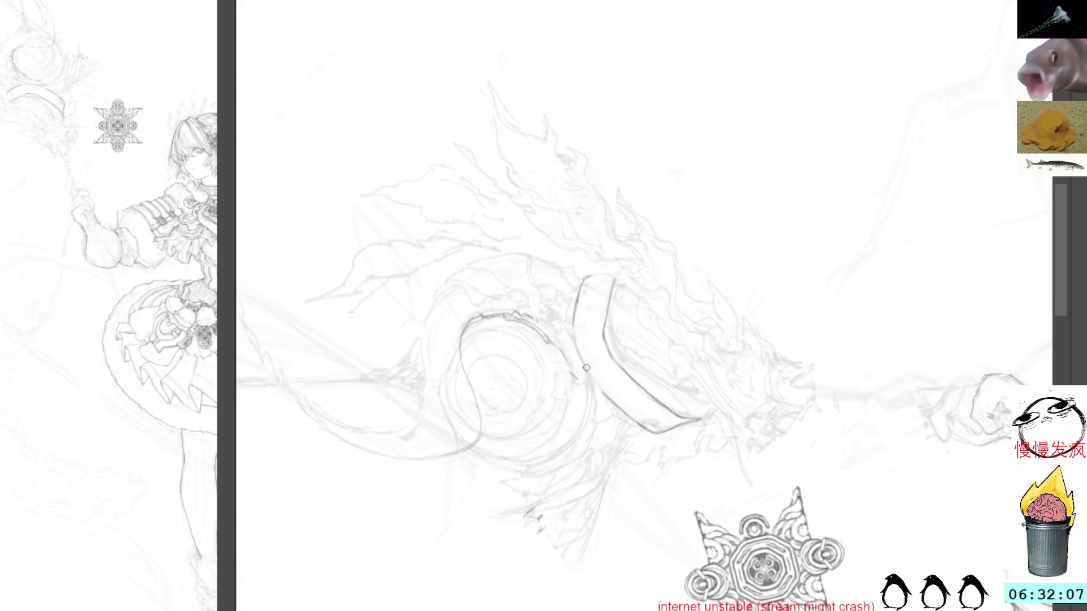
left_click_drag(574, 320, 583, 367)
left_click_drag(573, 327, 606, 395)
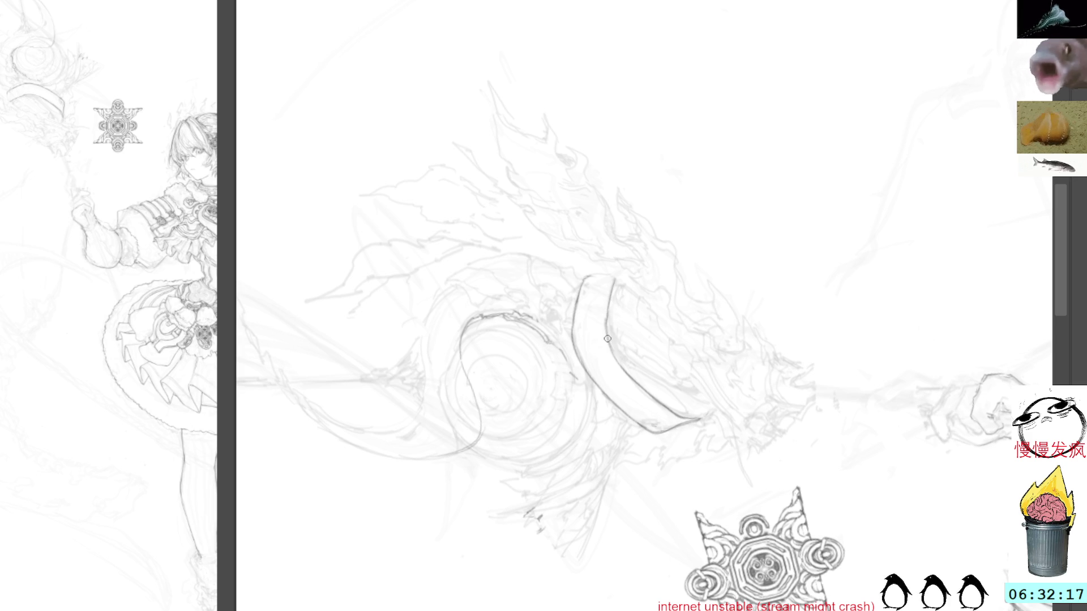
Close the band's end, add inner detail lines, and darken its pointed tip.
mouse_move(711, 154)
left_mouse_down()
mouse_move(757, 226)
mouse_move(697, 179)
left_mouse_up()
left_click_drag(687, 255, 682, 278)
mouse_move(728, 181)
left_mouse_down()
mouse_move(679, 126)
mouse_move(578, 345)
mouse_move(588, 382)
mouse_move(577, 398)
left_mouse_up()
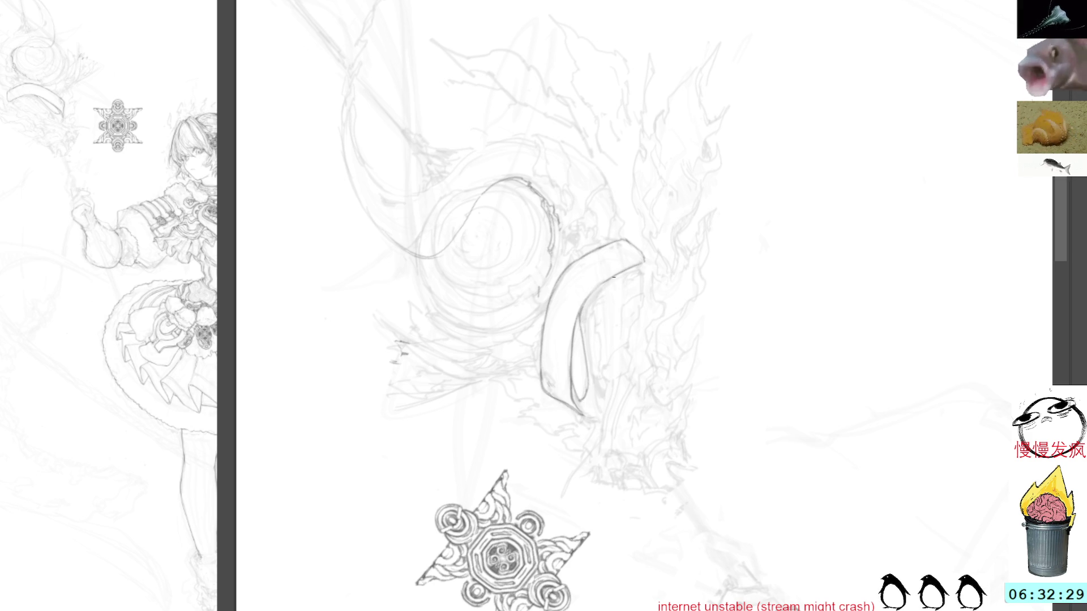
mouse_move(602, 289)
left_mouse_down()
mouse_move(586, 334)
mouse_move(604, 415)
left_mouse_up()
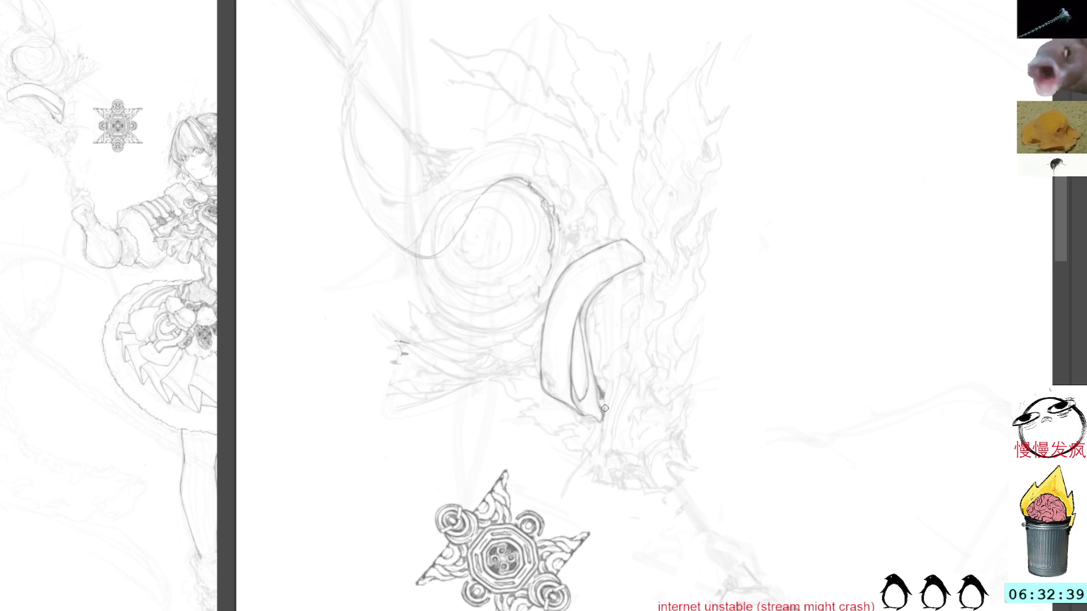
left_click_drag(615, 382, 608, 425)
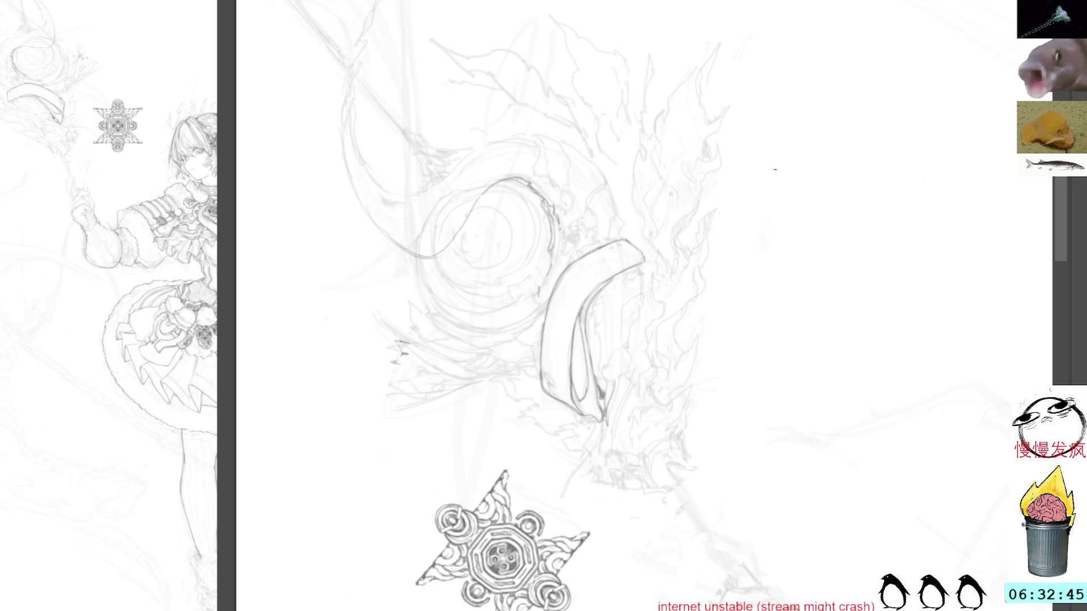
key("minus")
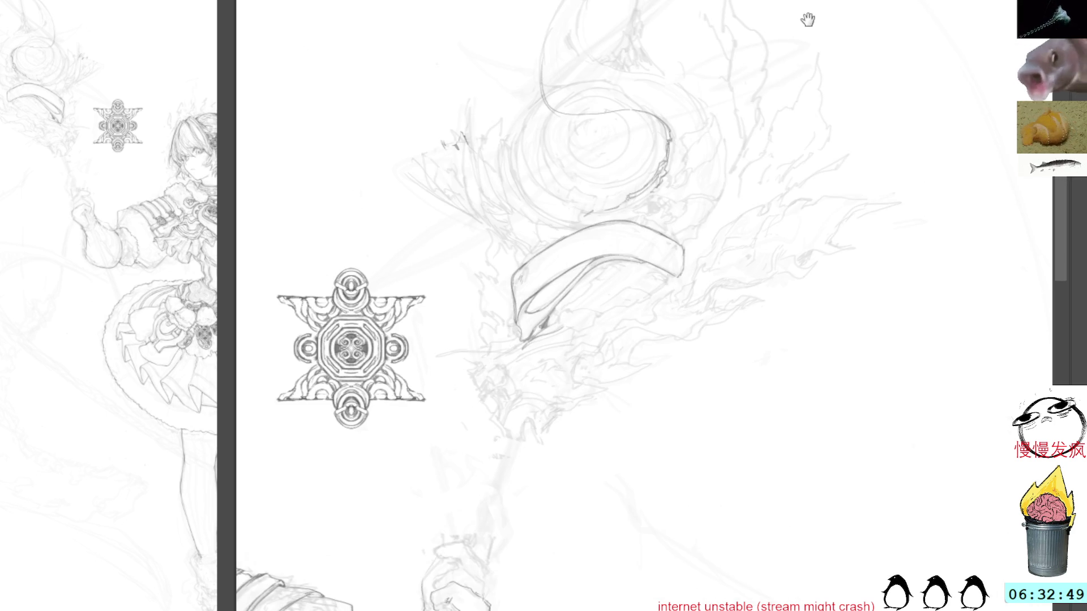
Delete the stray sketch lines above the curved band.
mouse_move(803, 36)
left_mouse_down()
mouse_move(737, 223)
mouse_move(710, 234)
left_mouse_up()
mouse_move(573, 275)
left_mouse_down()
mouse_move(600, 323)
mouse_move(497, 280)
mouse_move(473, 303)
left_mouse_up()
key("Delete")
key("ctrl+d")
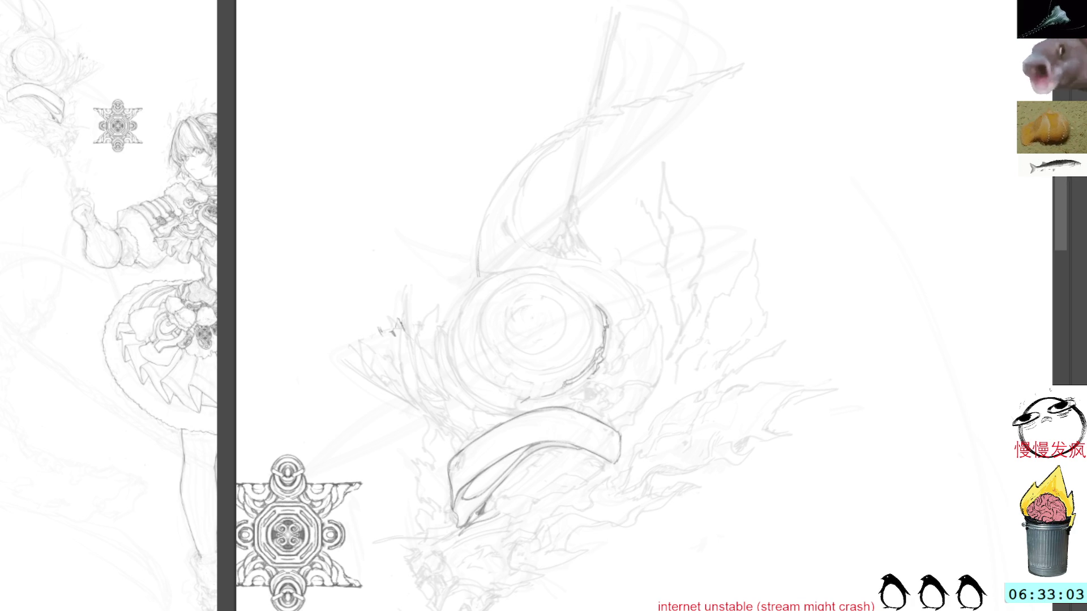
Ink the curved hook rising above the swirl, extending its line downward.
mouse_move(537, 164)
left_mouse_down()
mouse_move(513, 221)
mouse_move(526, 243)
left_mouse_up()
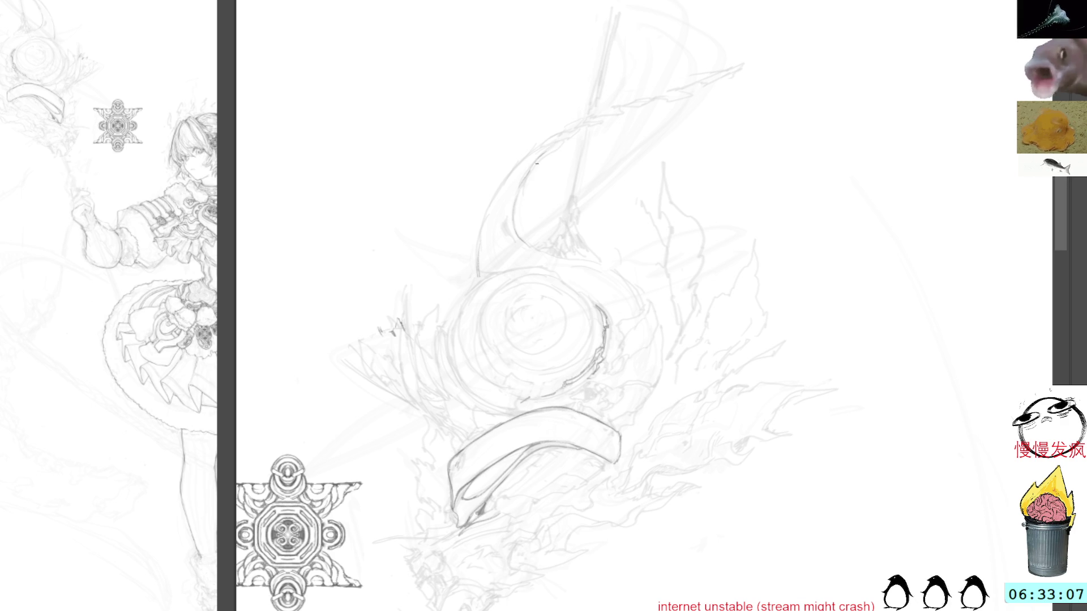
mouse_move(689, 135)
left_mouse_down()
mouse_move(764, 242)
mouse_move(661, 146)
mouse_move(628, 214)
mouse_move(656, 260)
mouse_move(647, 303)
left_mouse_up()
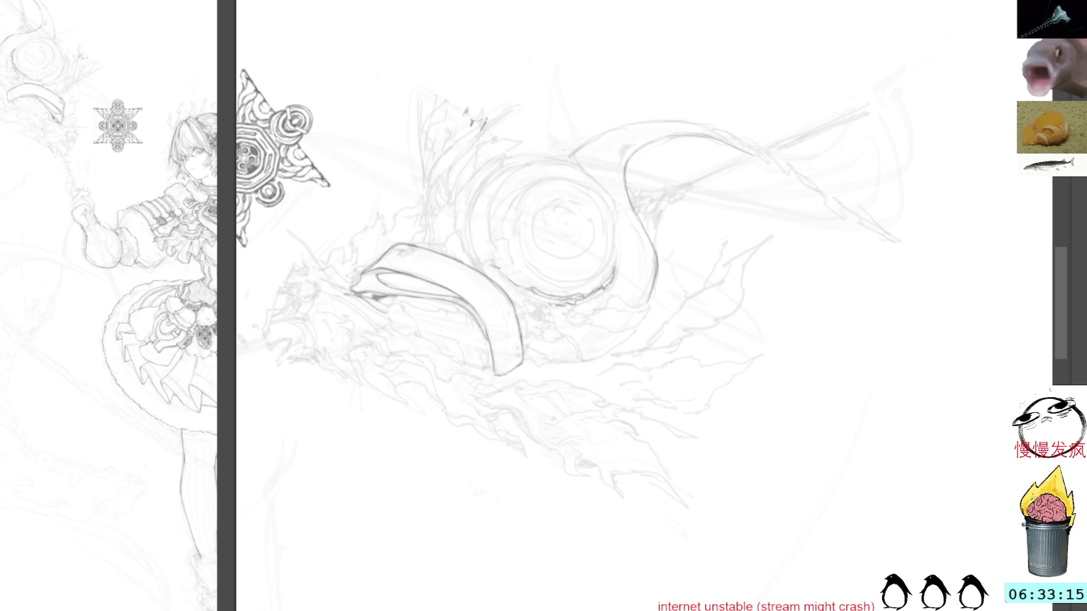
key("5")
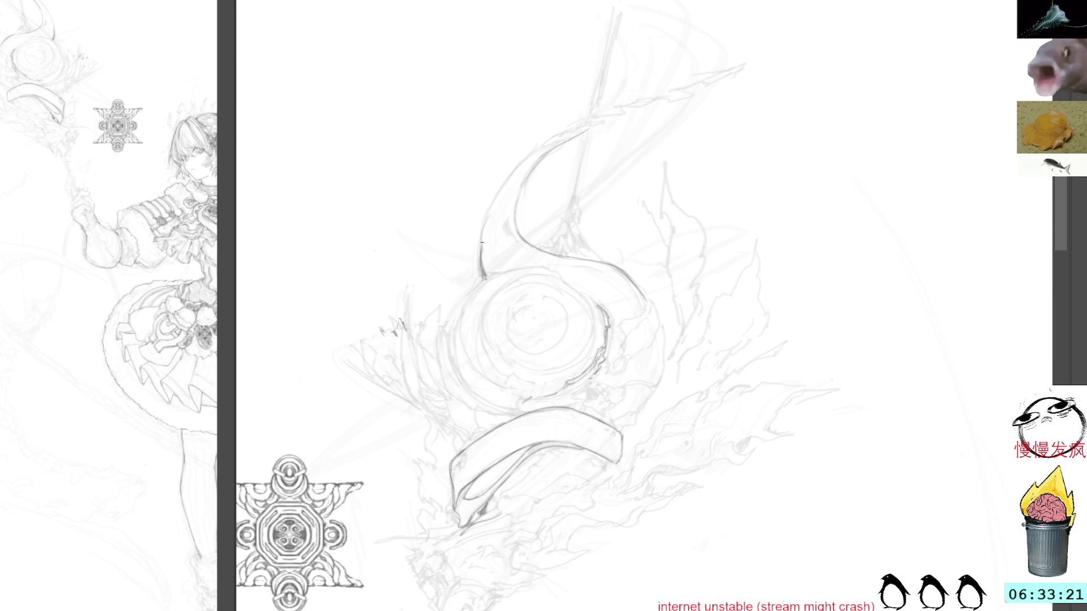
mouse_move(528, 131)
left_mouse_down()
mouse_move(548, 126)
mouse_move(627, 177)
mouse_move(592, 158)
mouse_move(625, 201)
mouse_move(617, 260)
left_mouse_up()
mouse_move(693, 145)
left_mouse_down()
mouse_move(617, 132)
mouse_move(461, 175)
mouse_move(440, 270)
mouse_move(643, 107)
mouse_move(621, 167)
left_mouse_up()
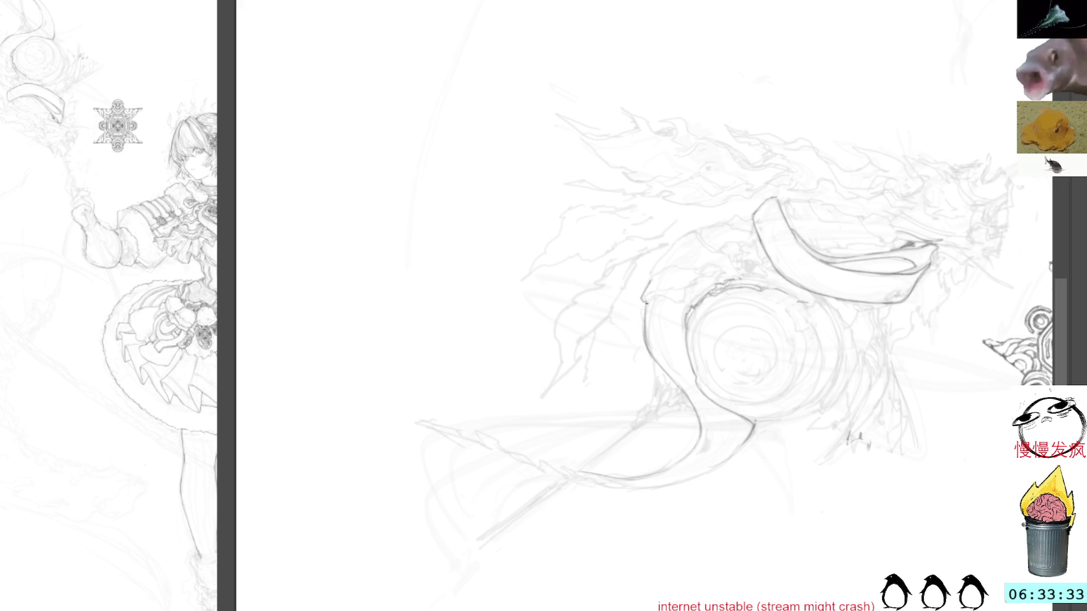
mouse_move(798, 124)
left_mouse_down()
mouse_move(821, 252)
mouse_move(680, 354)
left_mouse_up()
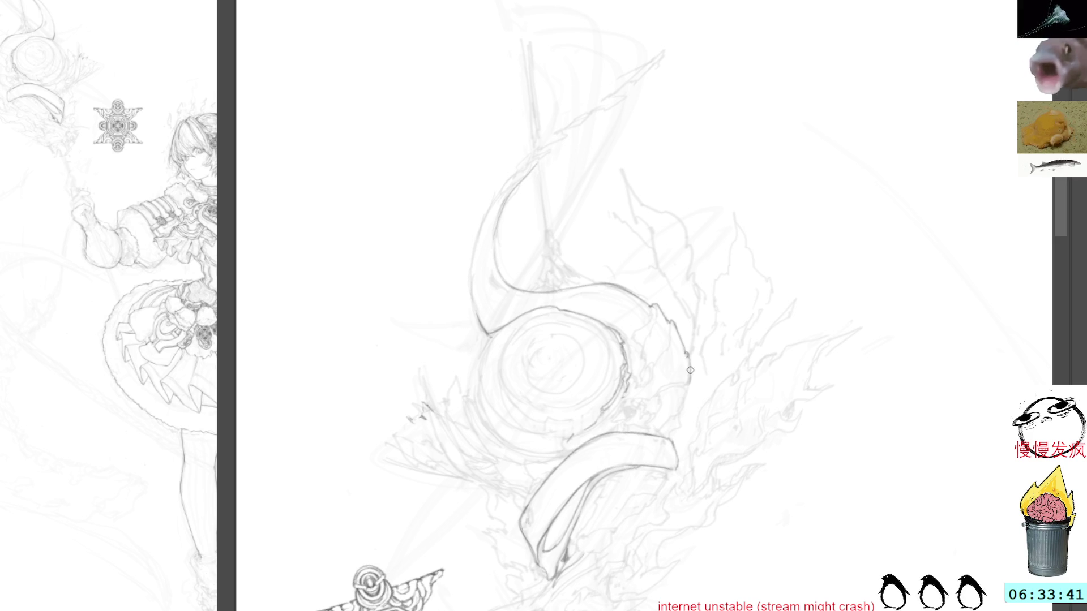
mouse_move(769, 286)
left_mouse_down()
mouse_move(791, 223)
mouse_move(737, 289)
mouse_move(733, 223)
left_mouse_up()
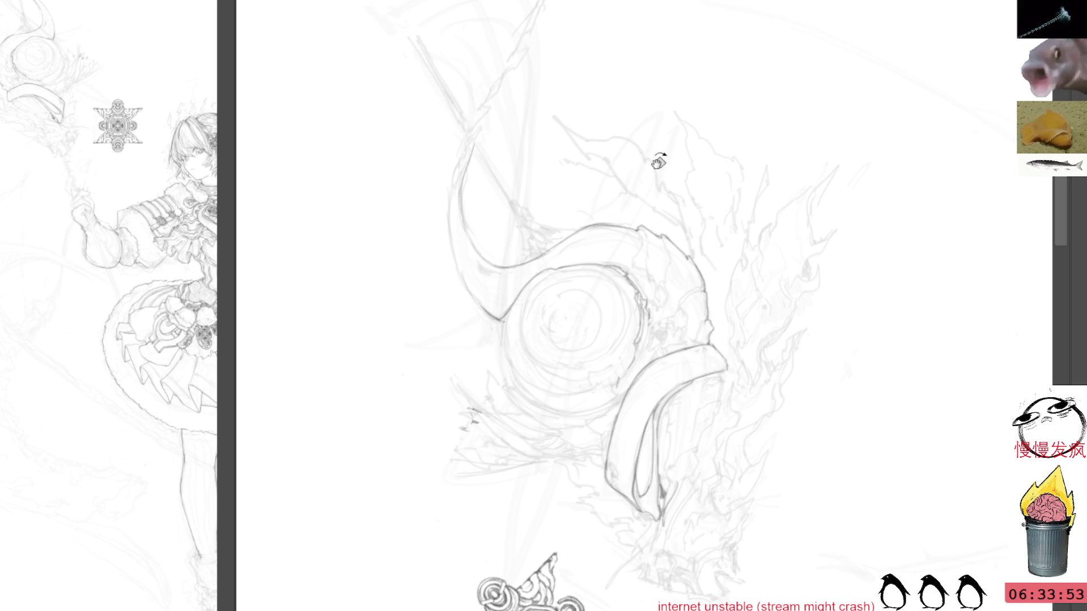
Darken the curved armor's right edge and add a short stroke near its hooked tip.
mouse_move(798, 216)
left_mouse_down()
mouse_move(808, 226)
mouse_move(795, 218)
mouse_move(815, 174)
mouse_move(783, 114)
left_mouse_up()
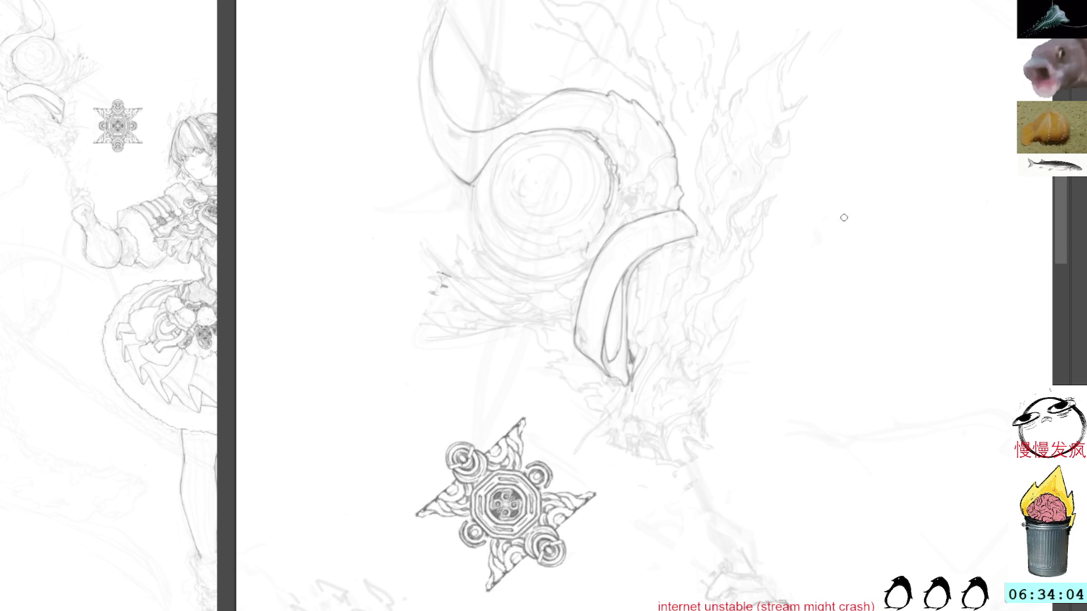
key("minus")
left_click_drag(734, 238, 724, 291)
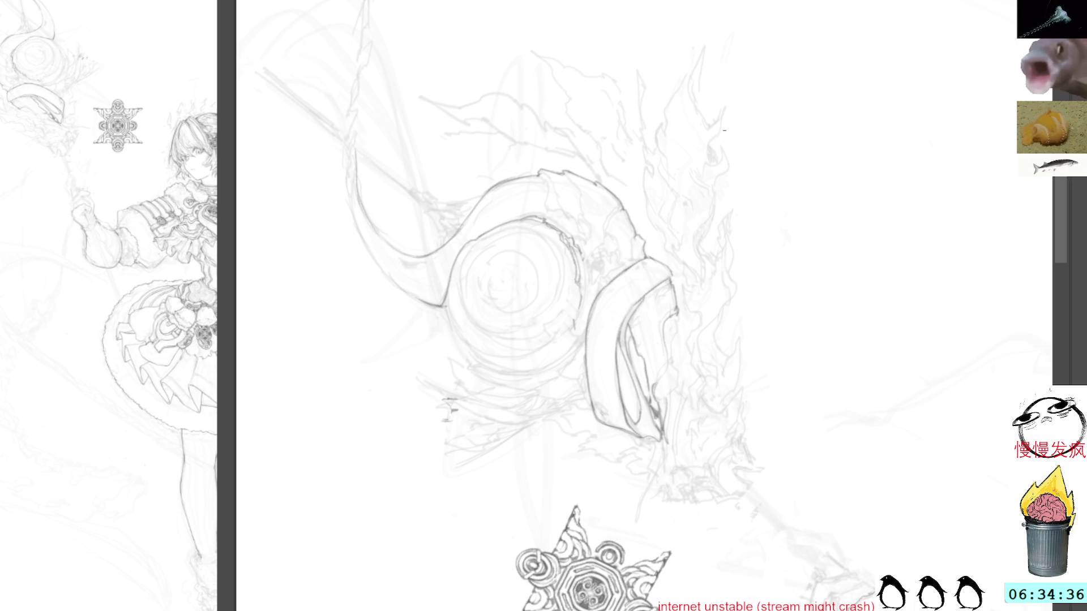
left_click_drag(776, 306, 692, 264)
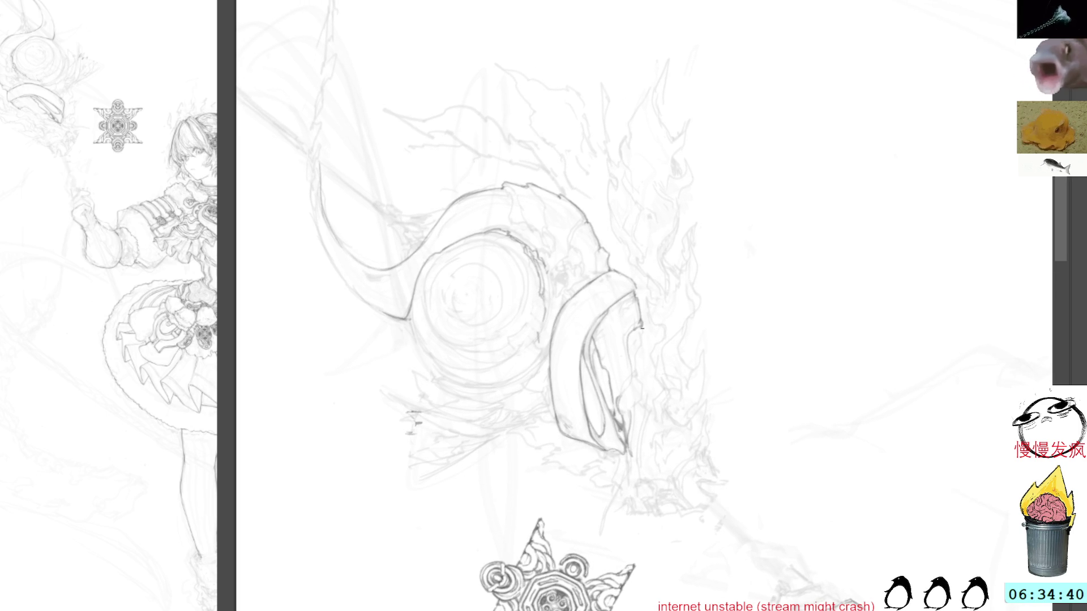
left_click_drag(641, 329, 647, 366)
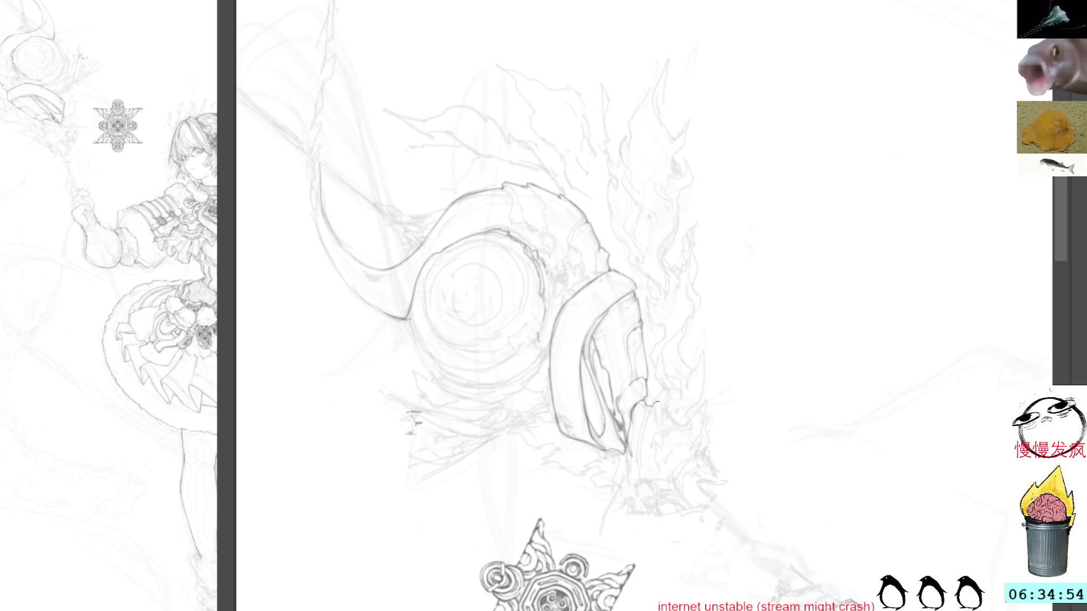
mouse_move(662, 402)
left_mouse_down()
mouse_move(711, 444)
mouse_move(724, 481)
left_mouse_up()
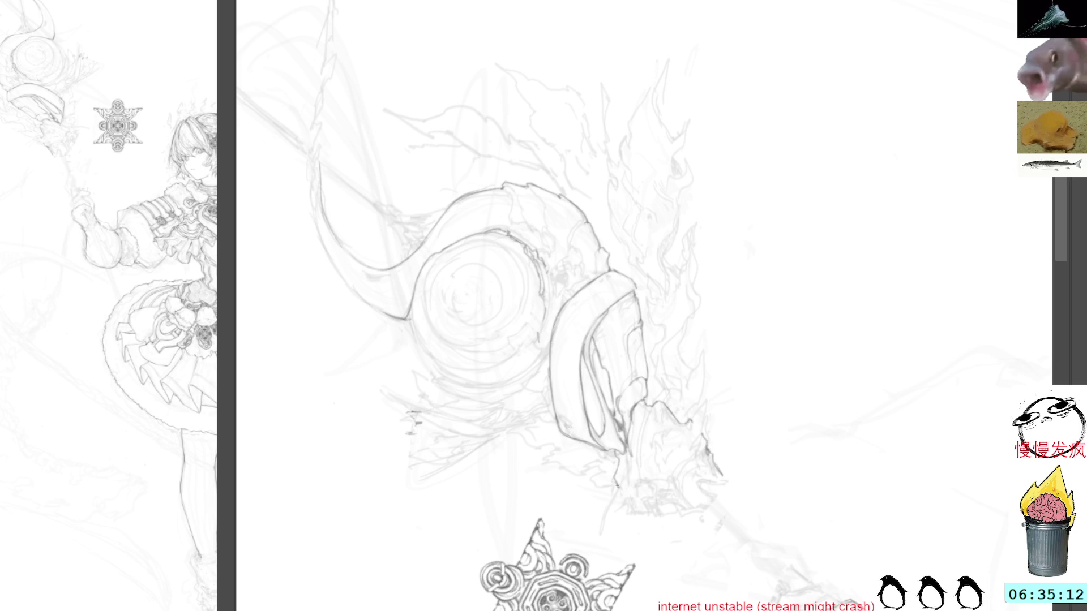
Hatch short strokes along the right edge of the rough fur-like cuff.
mouse_move(720, 294)
left_mouse_down()
mouse_move(701, 250)
mouse_move(630, 275)
mouse_move(715, 226)
mouse_move(704, 128)
left_mouse_up()
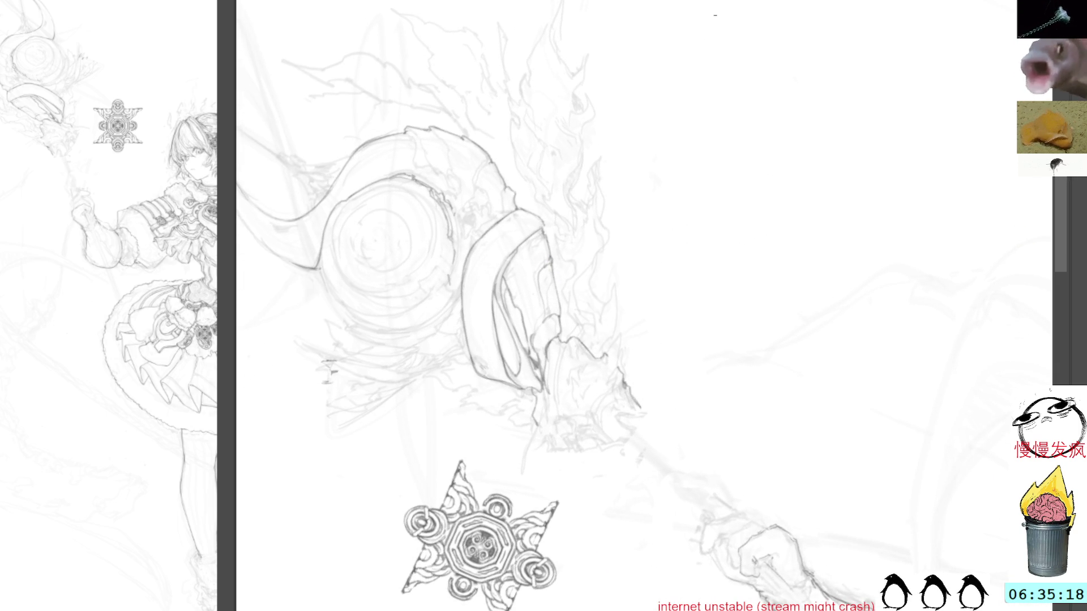
mouse_move(715, 255)
left_mouse_down()
mouse_move(706, 274)
mouse_move(703, 255)
left_mouse_up()
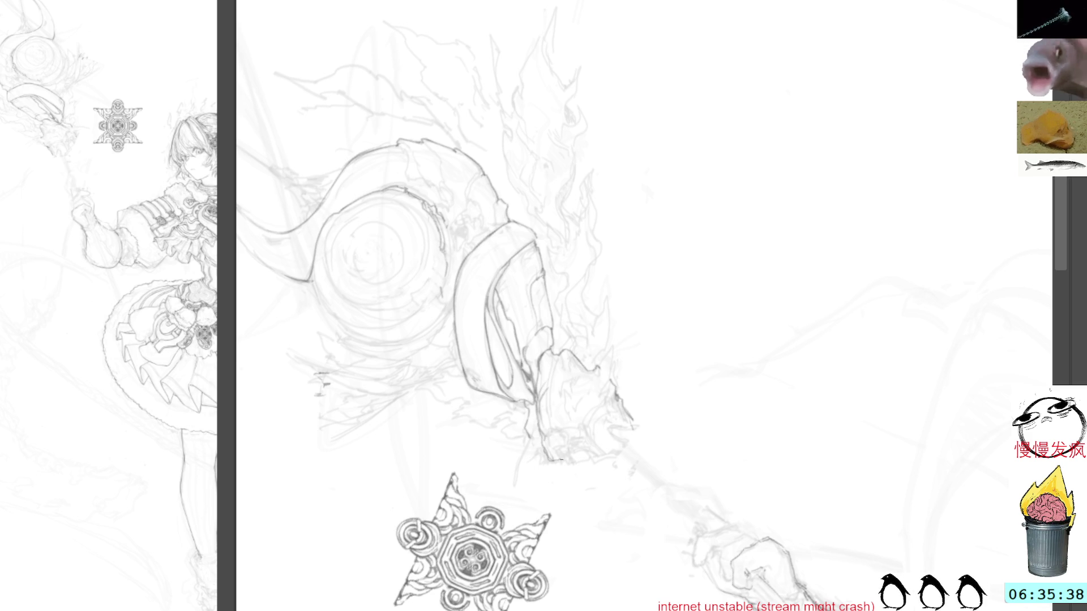
mouse_move(766, 247)
left_mouse_down()
mouse_move(725, 318)
mouse_move(720, 391)
mouse_move(732, 406)
left_mouse_up()
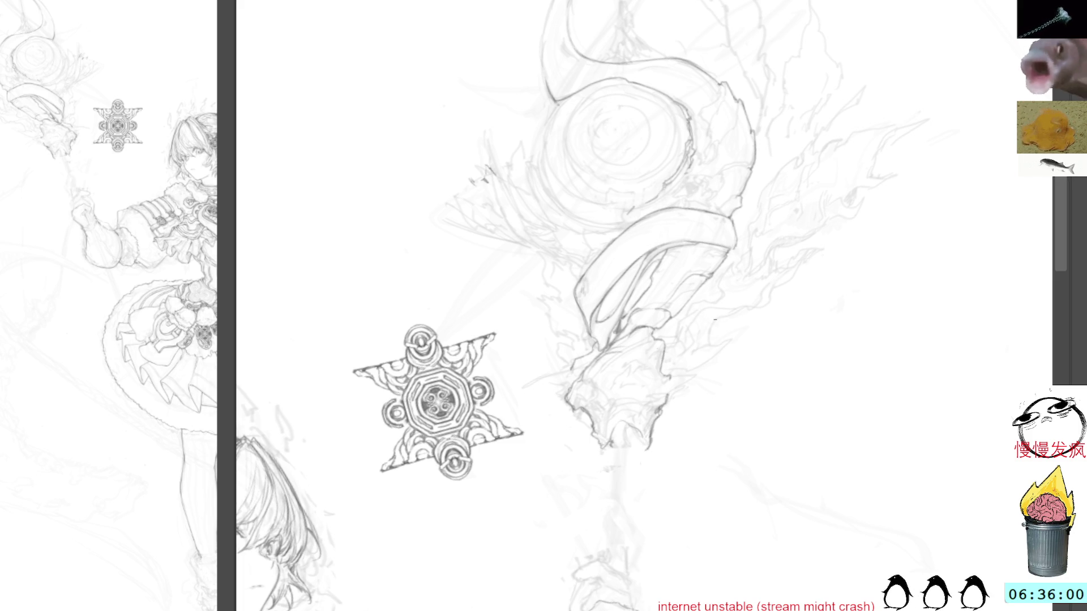
mouse_move(669, 396)
left_mouse_down()
mouse_move(685, 384)
mouse_move(679, 369)
left_mouse_up()
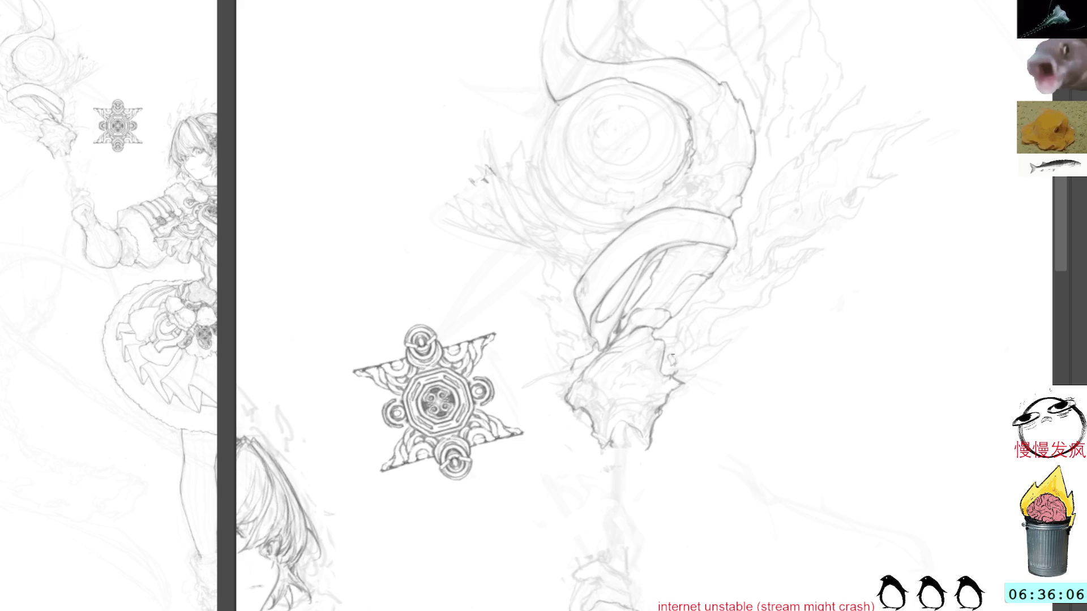
mouse_move(832, 187)
left_mouse_down()
mouse_move(796, 250)
mouse_move(806, 291)
mouse_move(766, 117)
mouse_move(708, 158)
left_mouse_up()
left_click_drag(683, 236, 701, 313)
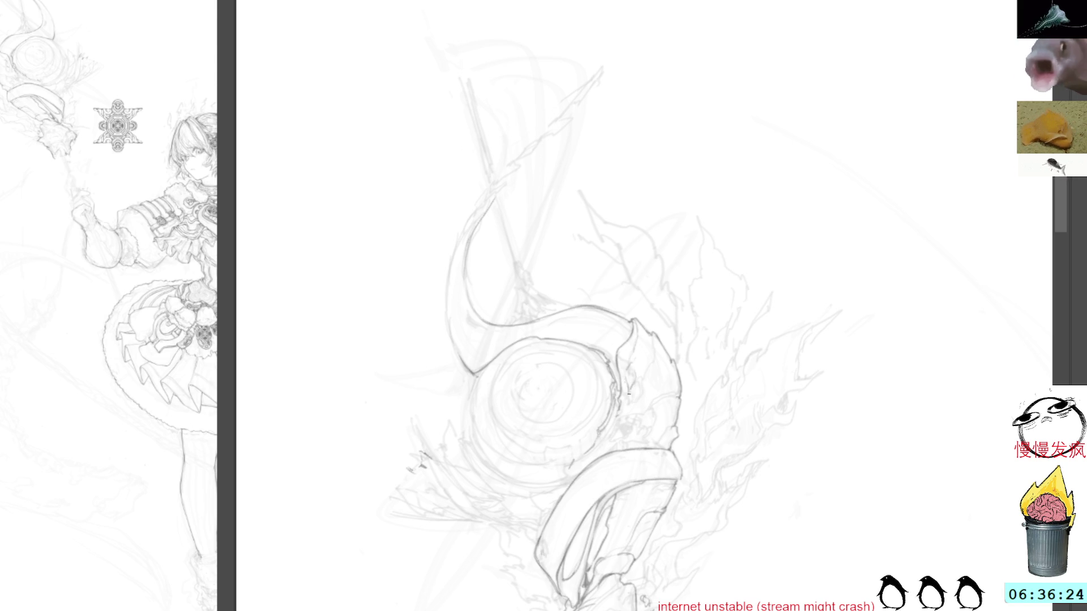
mouse_move(728, 226)
left_mouse_down()
mouse_move(703, 218)
mouse_move(691, 296)
mouse_move(630, 326)
left_mouse_up()
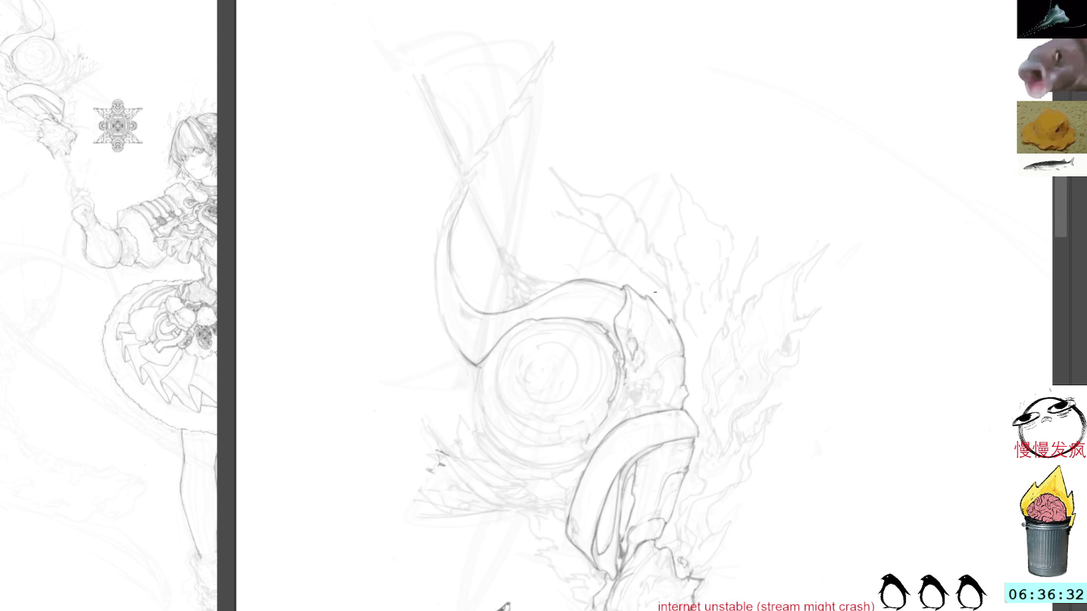
mouse_move(694, 309)
left_mouse_down()
mouse_move(711, 206)
mouse_move(683, 352)
left_mouse_up()
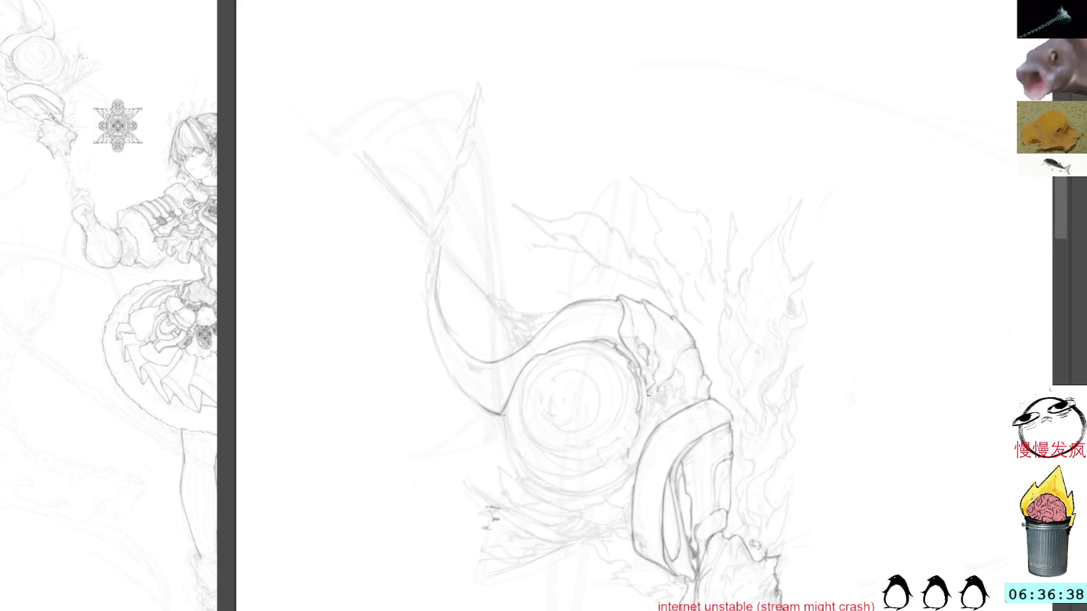
mouse_move(648, 394)
left_mouse_down()
mouse_move(706, 223)
mouse_move(698, 551)
mouse_move(643, 360)
left_mouse_up()
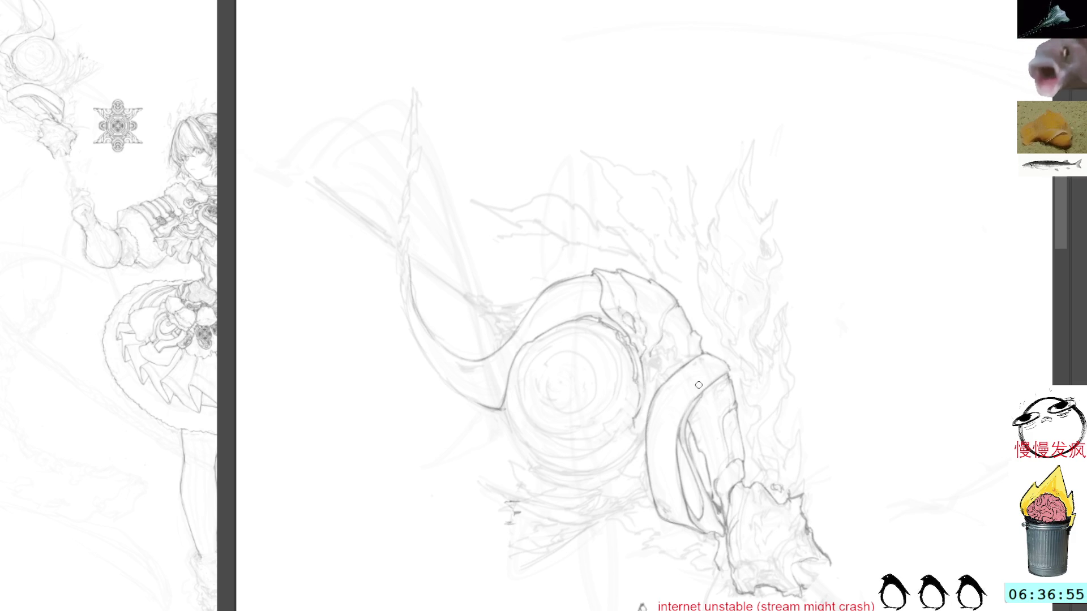
left_click_drag(698, 384, 674, 380)
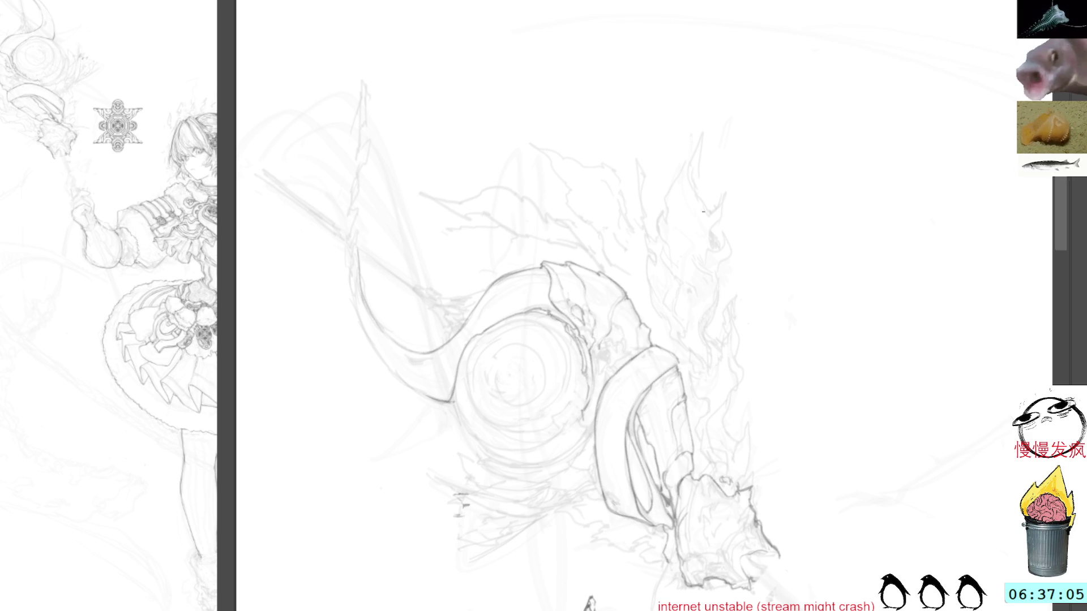
mouse_move(722, 438)
left_mouse_down()
mouse_move(712, 379)
mouse_move(764, 339)
mouse_move(861, 316)
left_mouse_up()
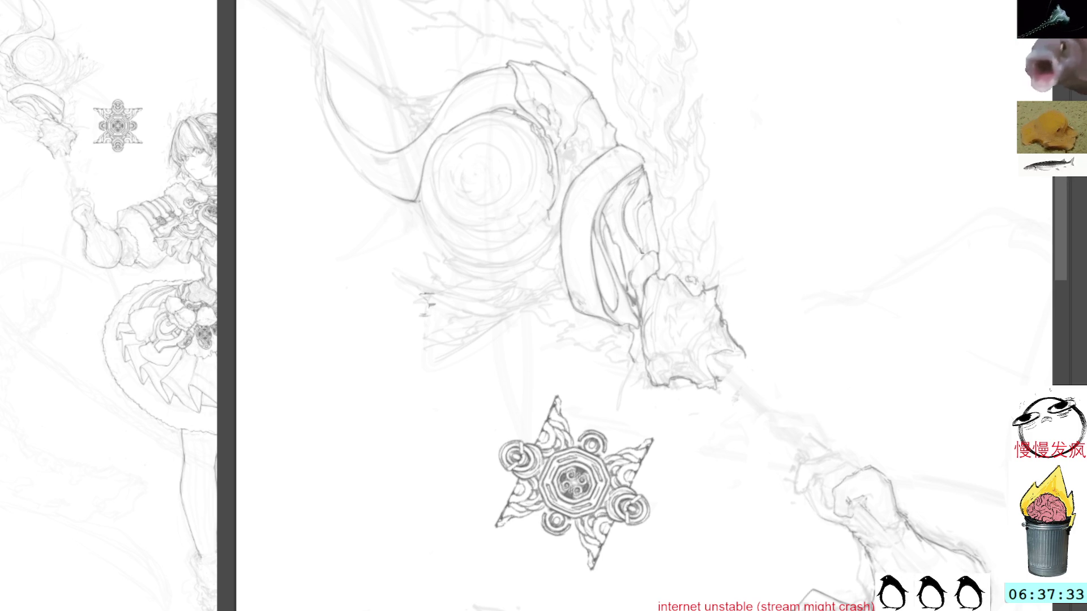
mouse_move(641, 251)
left_mouse_down()
mouse_move(714, 330)
mouse_move(703, 364)
left_mouse_up()
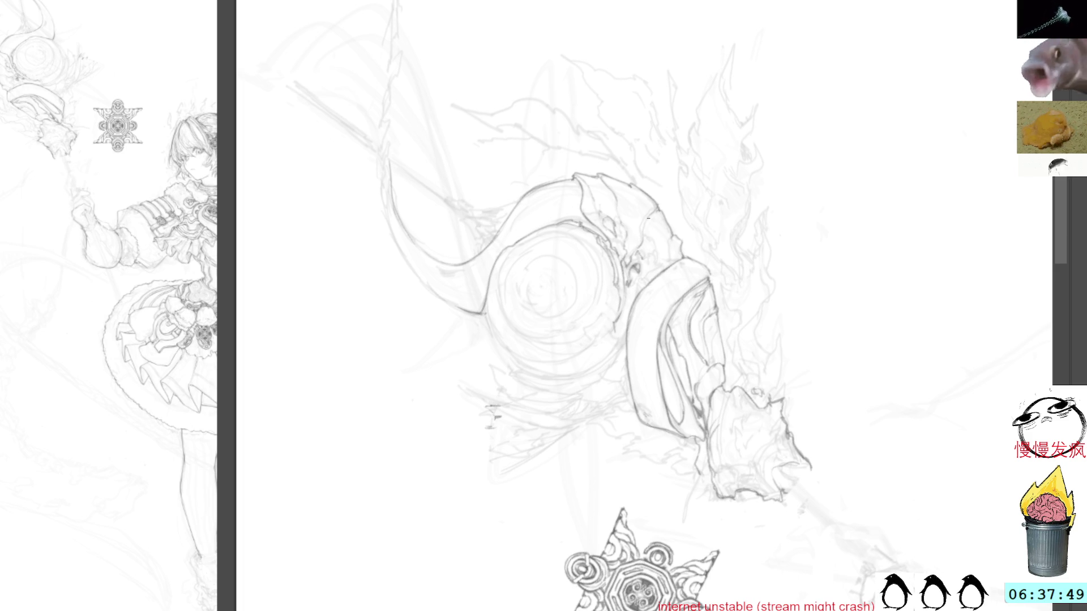
left_click_drag(723, 142, 646, 131)
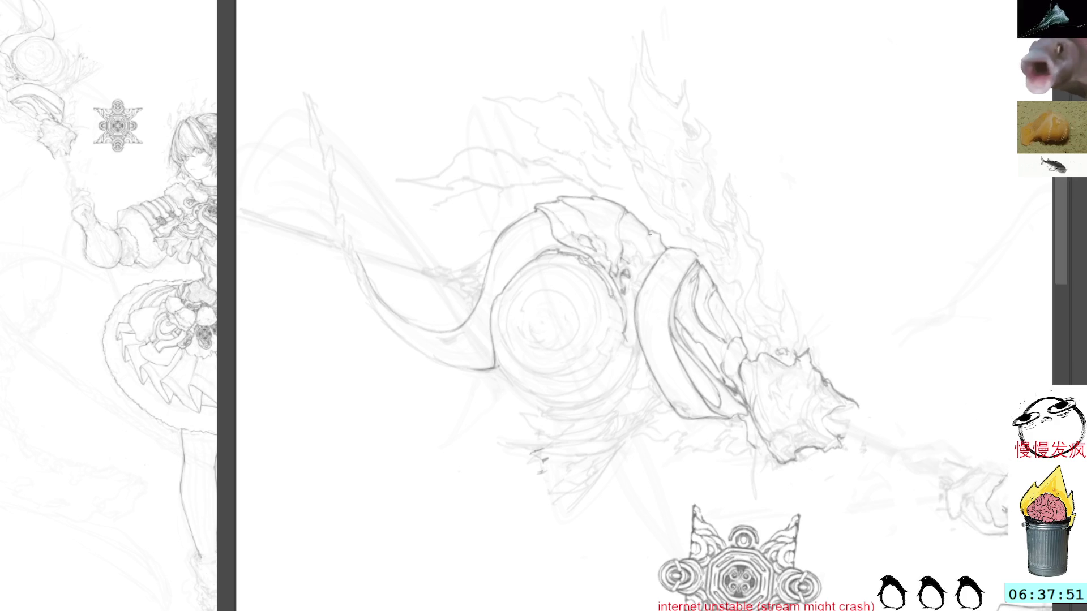
Add a dark armor stroke and line the big circle's right and left edges.
mouse_move(649, 233)
left_mouse_down()
mouse_move(653, 258)
mouse_move(632, 296)
left_mouse_up()
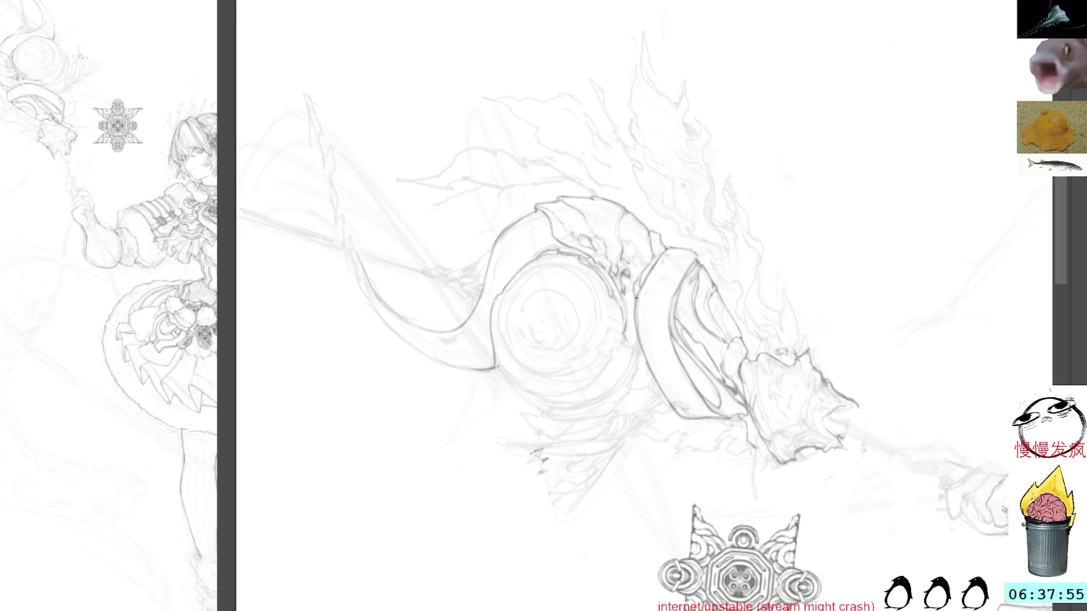
mouse_move(679, 158)
left_mouse_down()
mouse_move(634, 181)
mouse_move(704, 85)
mouse_move(634, 187)
mouse_move(599, 265)
left_mouse_up()
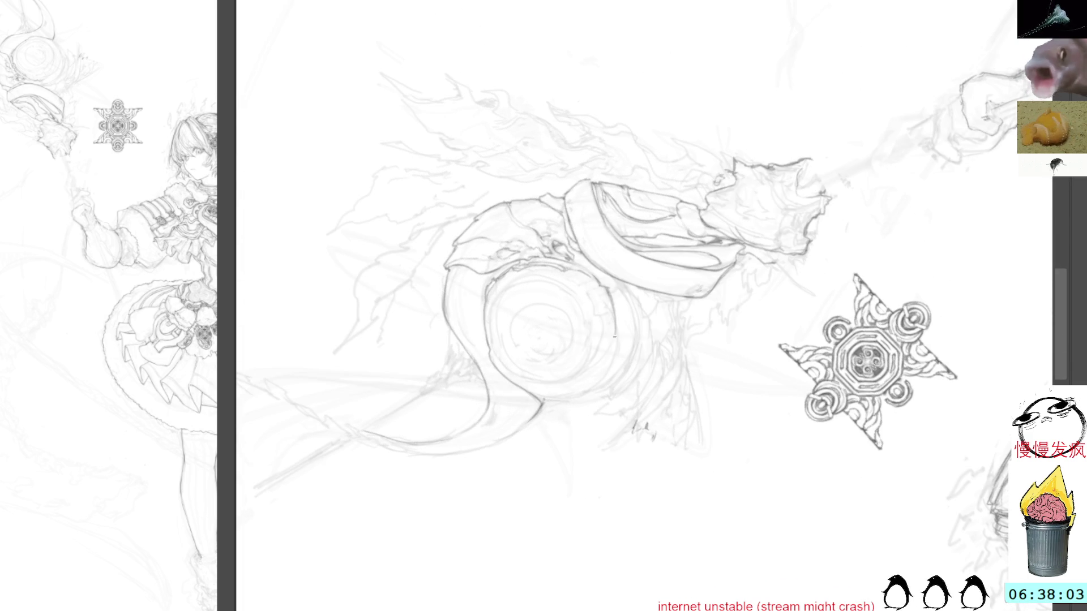
left_click_drag(716, 157, 620, 223)
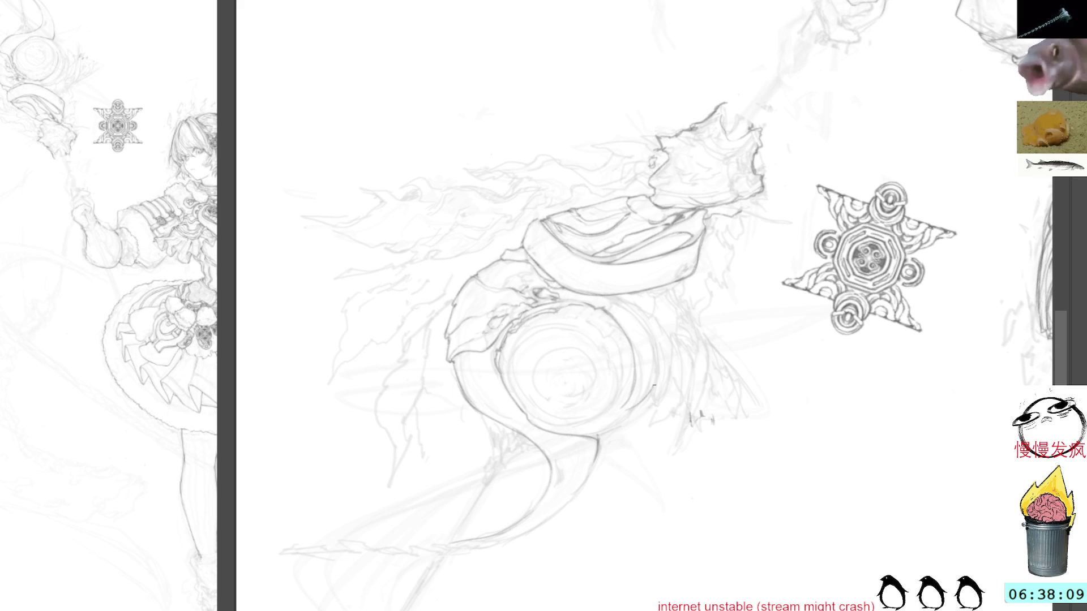
left_click_drag(657, 347, 652, 385)
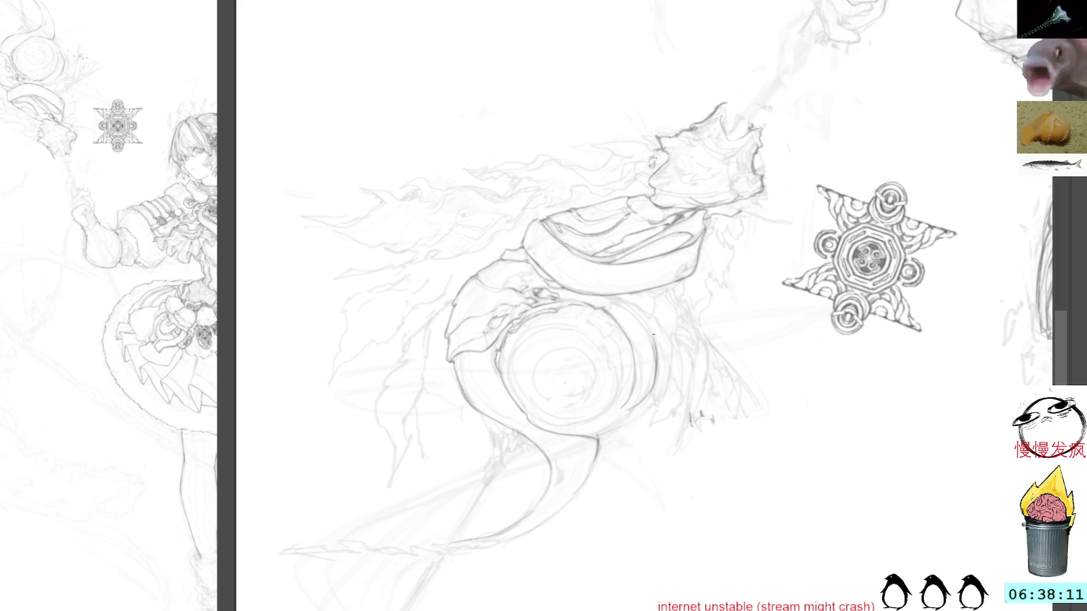
mouse_move(698, 301)
left_mouse_down()
mouse_move(498, 226)
mouse_move(710, 90)
mouse_move(656, 242)
left_mouse_up()
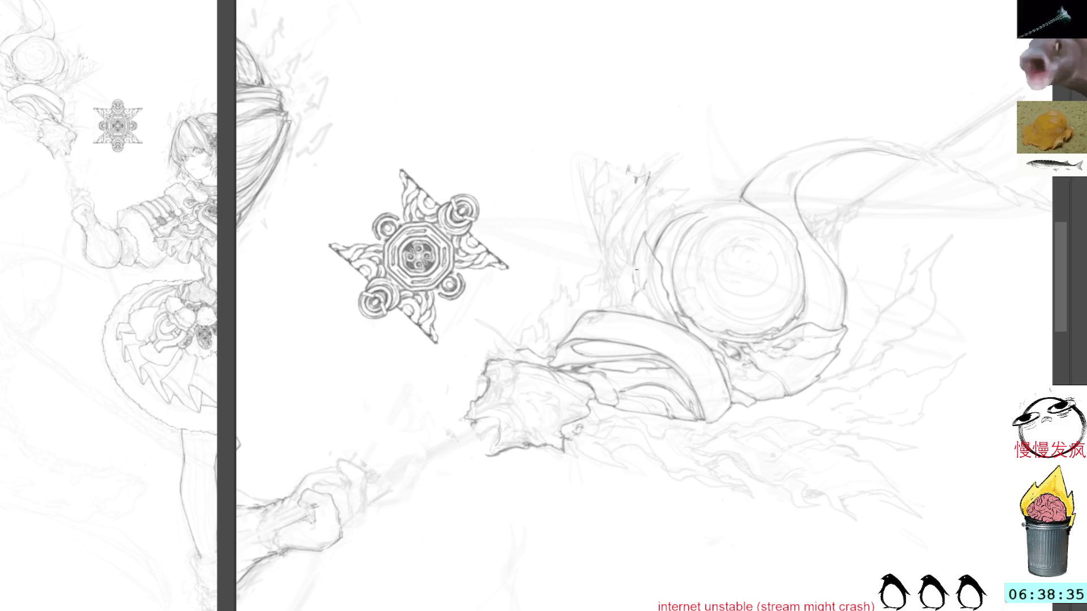
left_click_drag(629, 240, 653, 296)
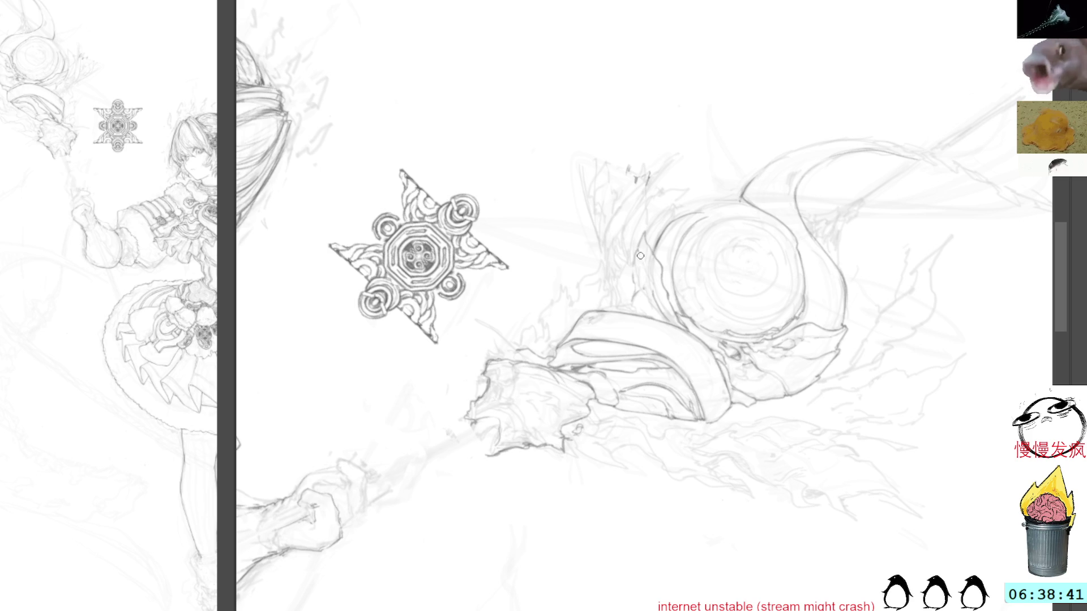
left_click_drag(626, 265, 662, 317)
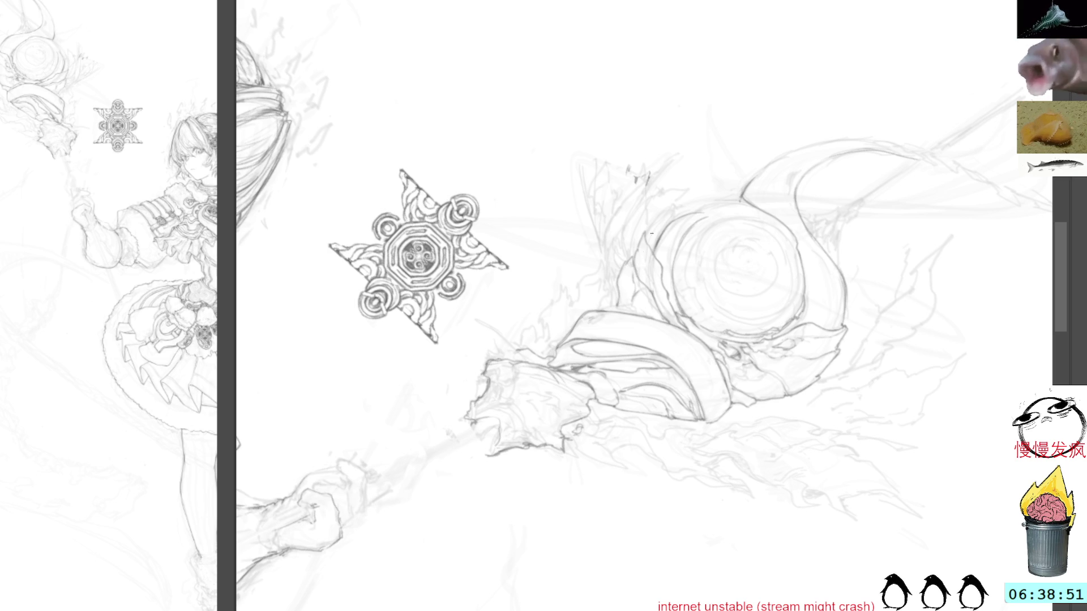
key("5")
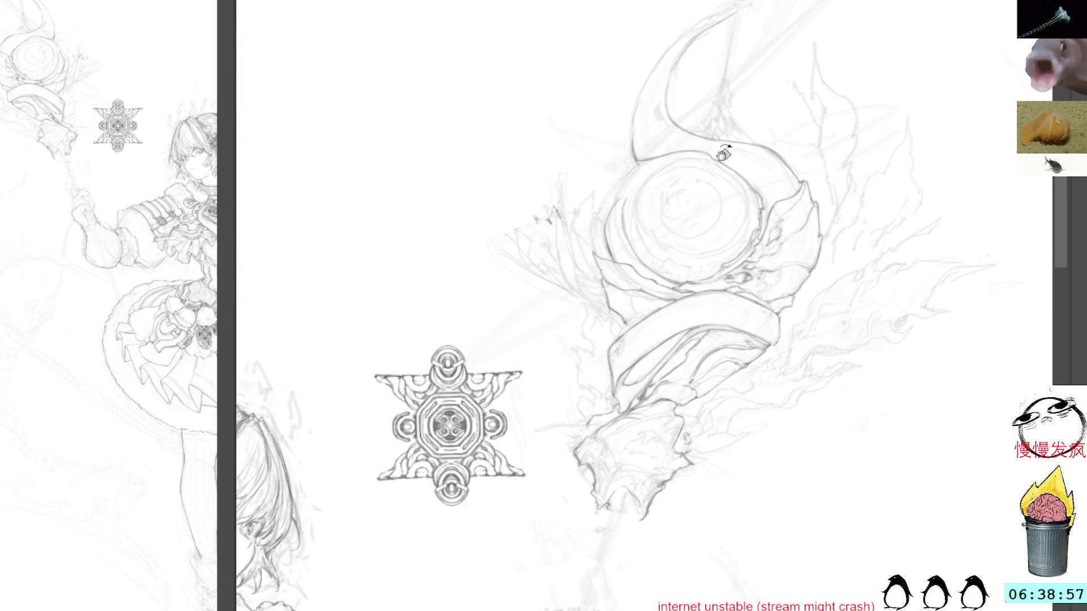
left_click_drag(709, 179, 650, 109)
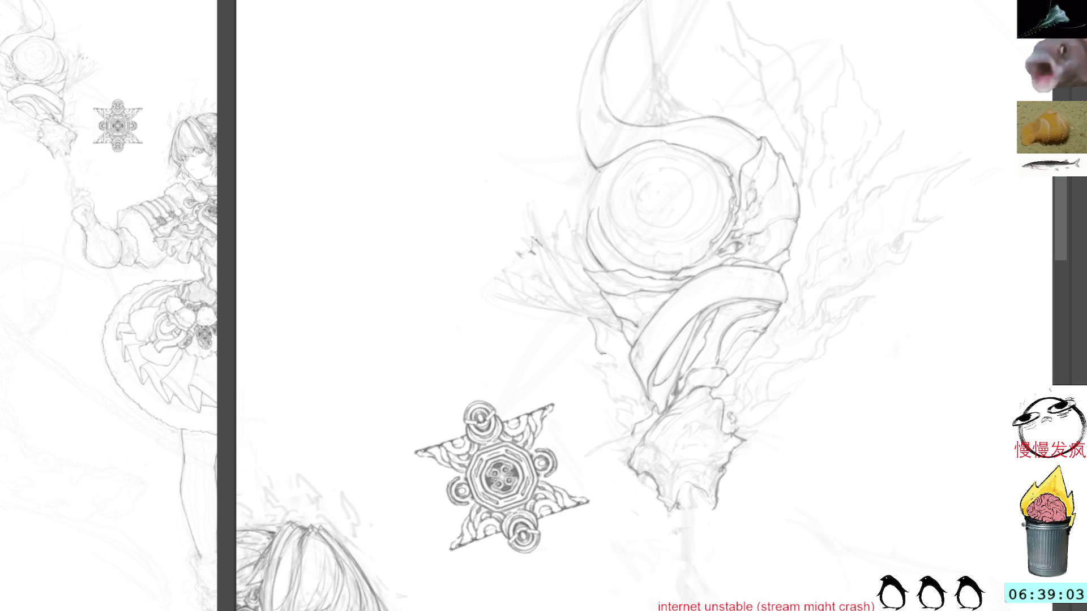
left_click_drag(631, 318, 635, 270)
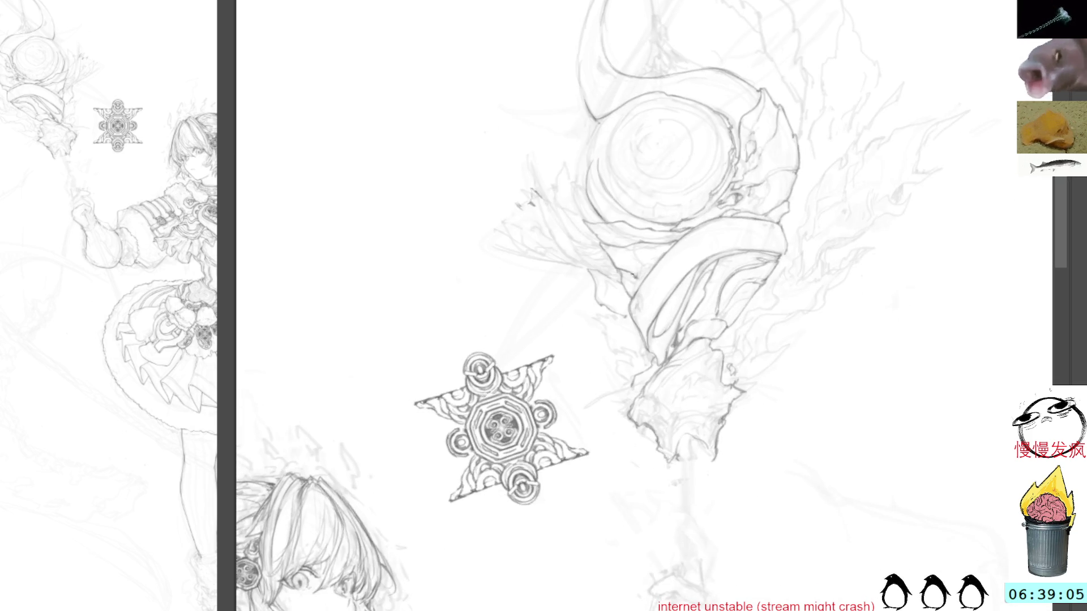
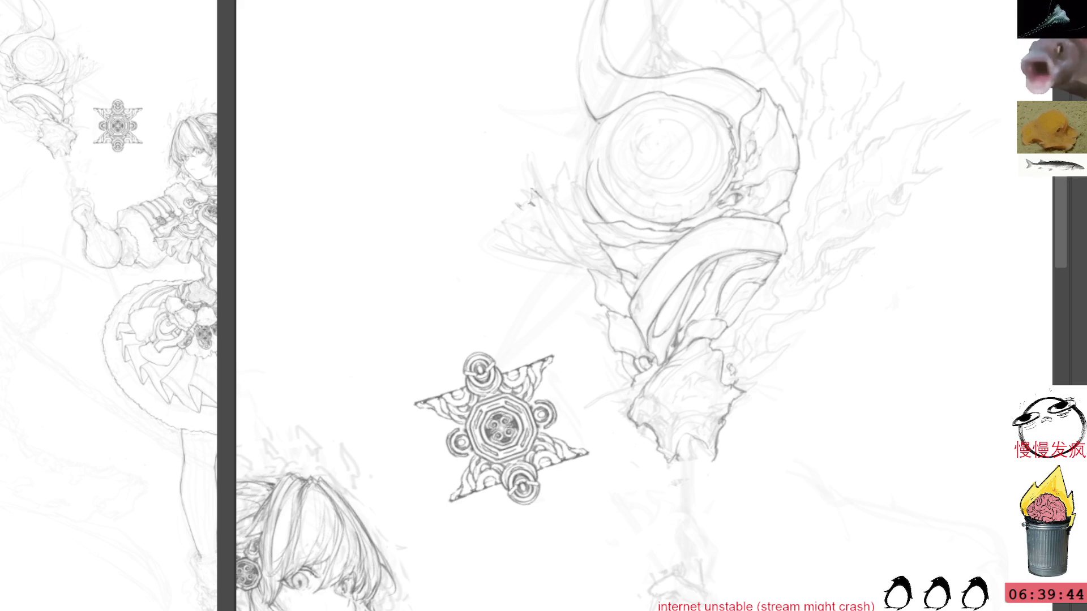
Switch to the creature sketch, frame the full girl reference, and add a first pencil stroke.
key("ctrl+Tab")
mouse_move(172, 333)
left_mouse_down()
mouse_move(162, 301)
mouse_move(53, 288)
mouse_move(71, 293)
left_mouse_up()
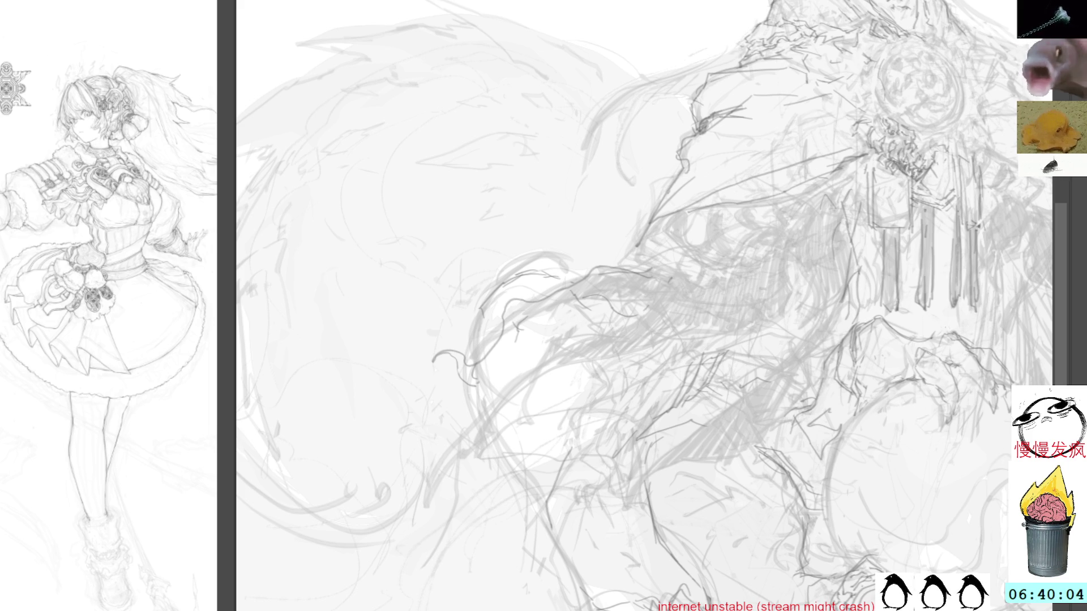
mouse_move(815, 201)
left_mouse_down()
mouse_move(798, 223)
mouse_move(801, 251)
left_mouse_up()
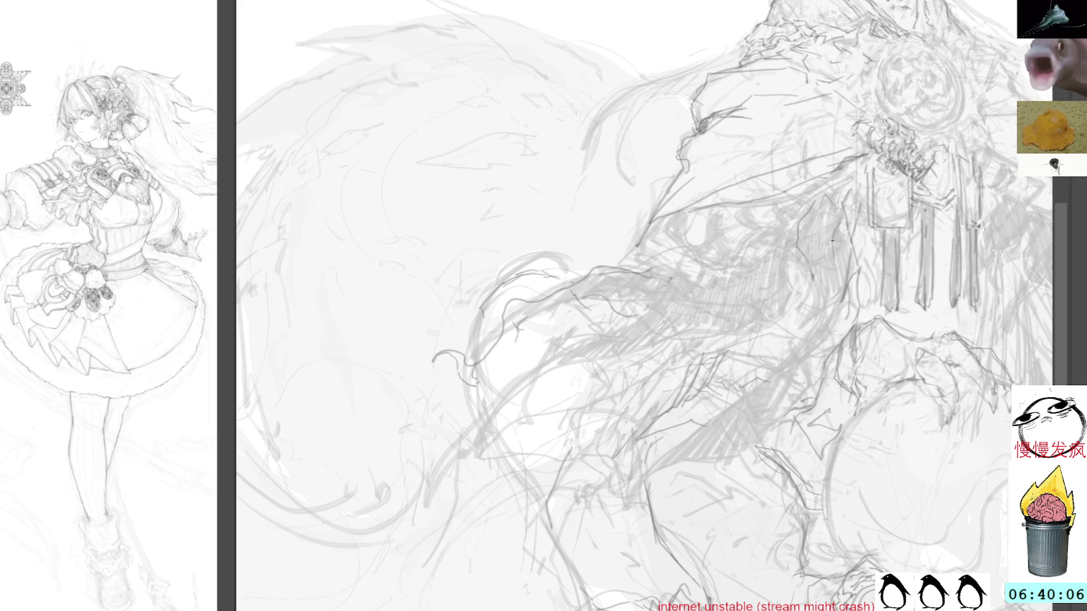
Add thin lines and dark marks to the lower claw tip, then outline the right claw.
mouse_move(1046, 426)
left_mouse_down()
mouse_move(882, 255)
mouse_move(805, 225)
left_mouse_up()
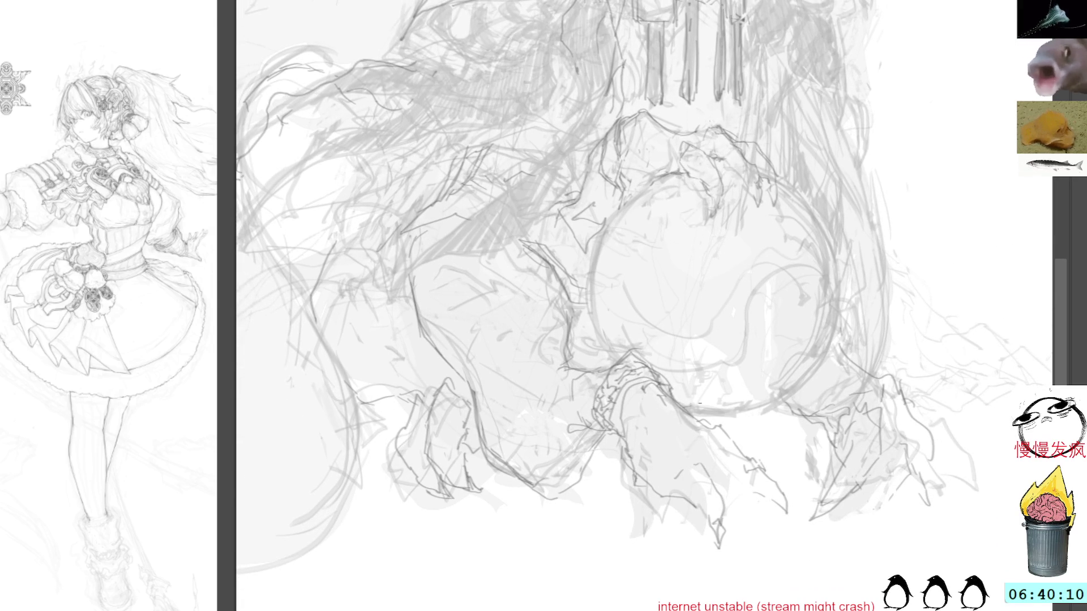
mouse_move(718, 471)
left_mouse_down()
mouse_move(742, 500)
mouse_move(770, 501)
mouse_move(743, 498)
mouse_move(760, 497)
left_mouse_up()
mouse_move(739, 452)
left_mouse_down()
mouse_move(759, 465)
mouse_move(725, 496)
mouse_move(722, 554)
left_mouse_up()
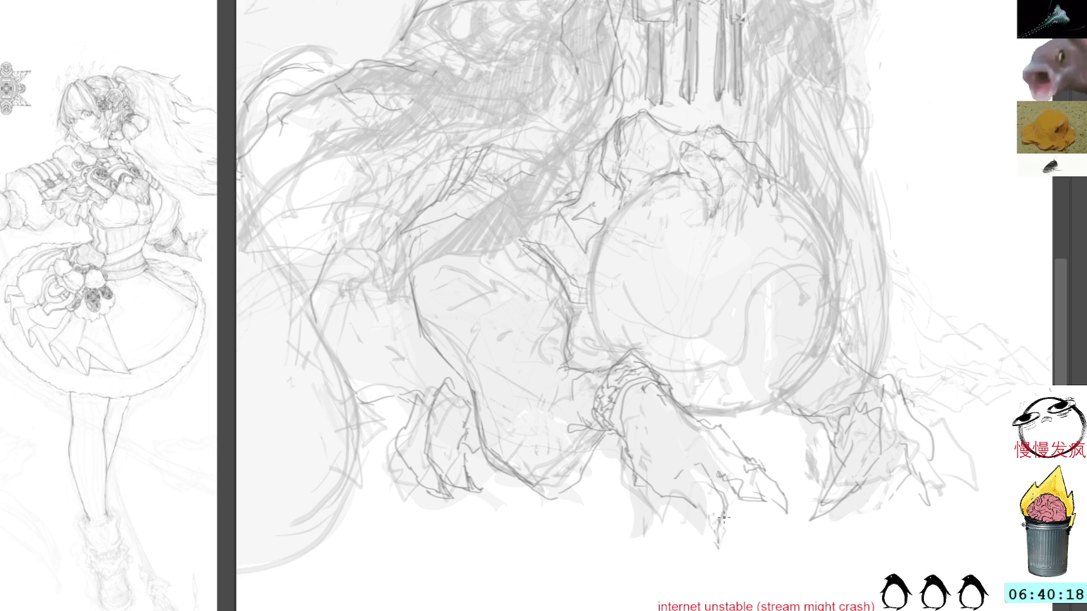
left_click_drag(726, 504, 730, 541)
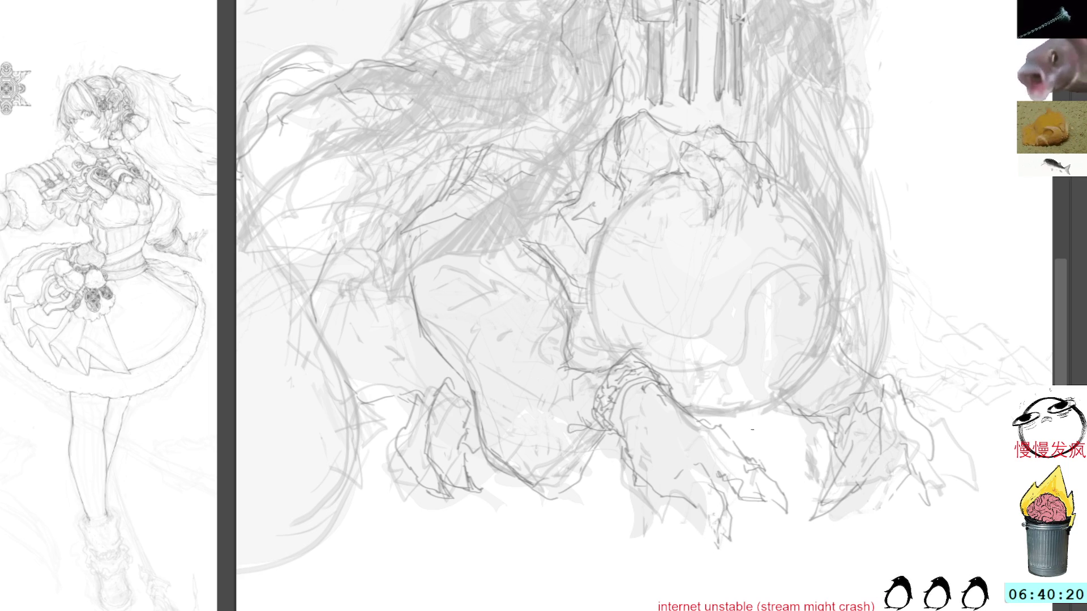
left_click_drag(702, 438, 746, 486)
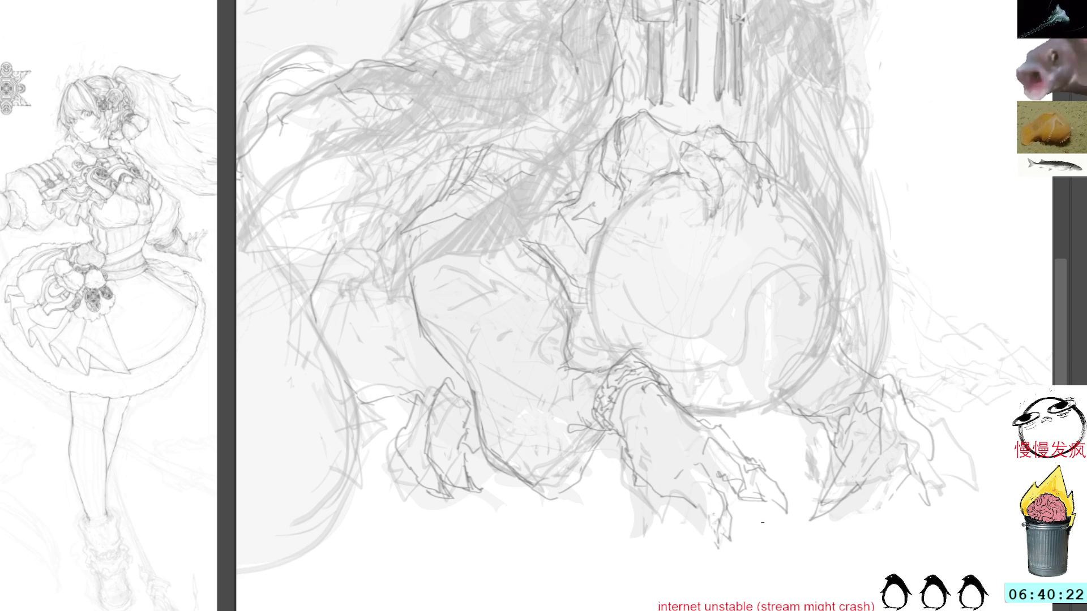
mouse_move(889, 438)
left_mouse_down()
mouse_move(906, 476)
mouse_move(878, 518)
mouse_move(868, 484)
left_mouse_up()
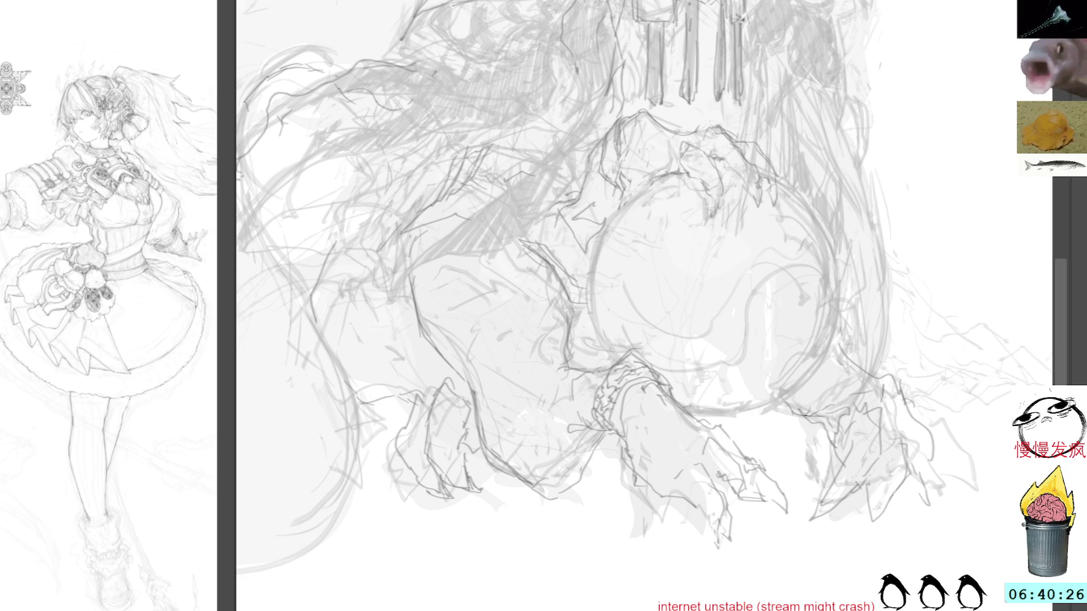
mouse_move(831, 406)
left_mouse_down()
mouse_move(819, 426)
mouse_move(862, 376)
left_mouse_up()
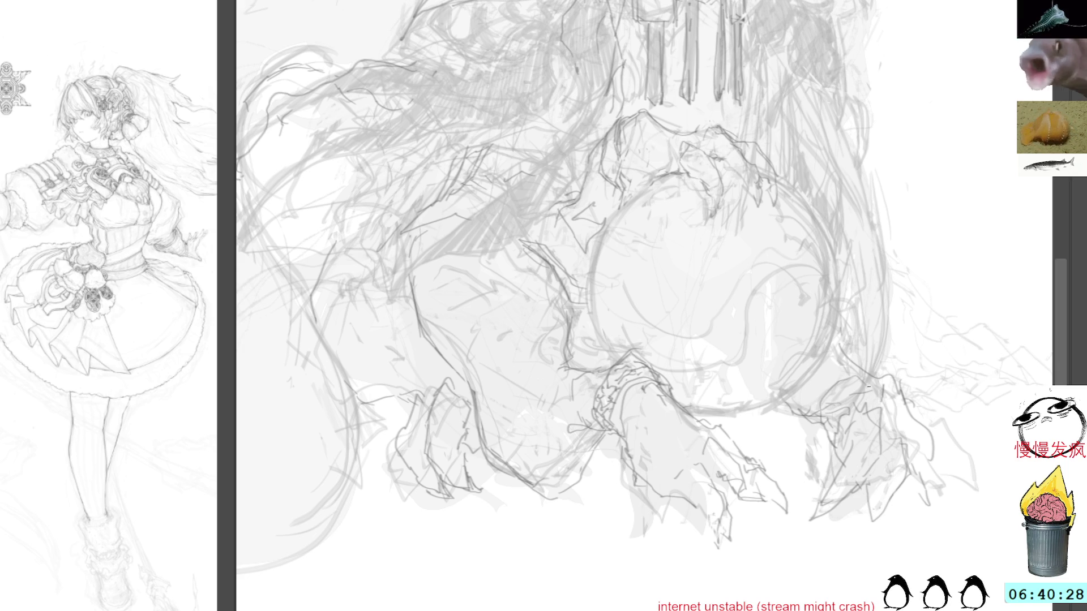
mouse_move(808, 419)
left_mouse_down()
mouse_move(806, 457)
mouse_move(825, 446)
mouse_move(810, 430)
mouse_move(811, 471)
left_mouse_up()
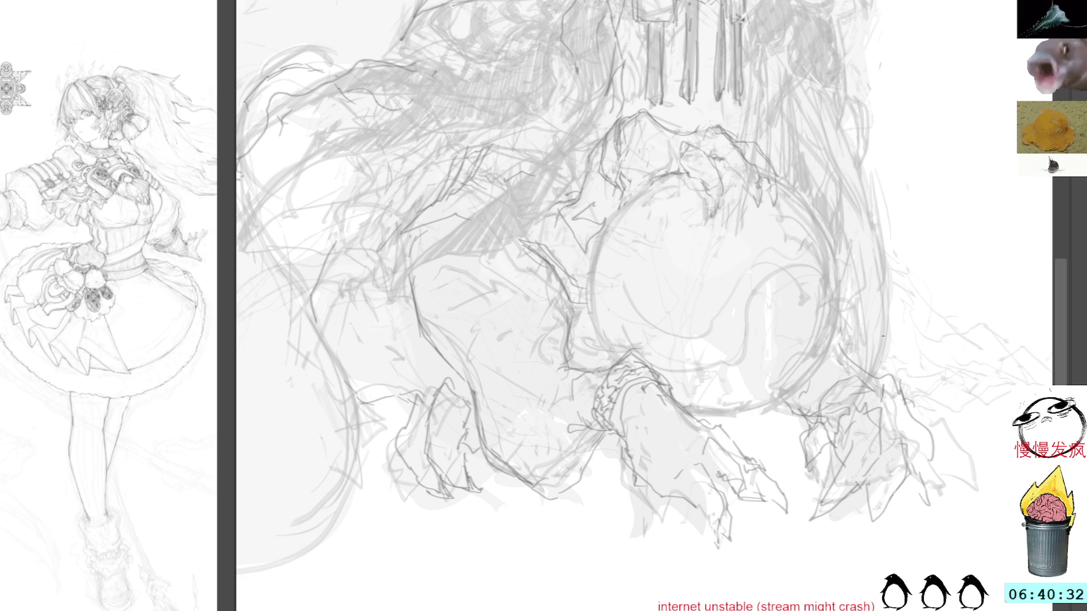
Make and clear lasso selections around the right claw, then return to the pencil brush.
left_click_drag(827, 403, 821, 447)
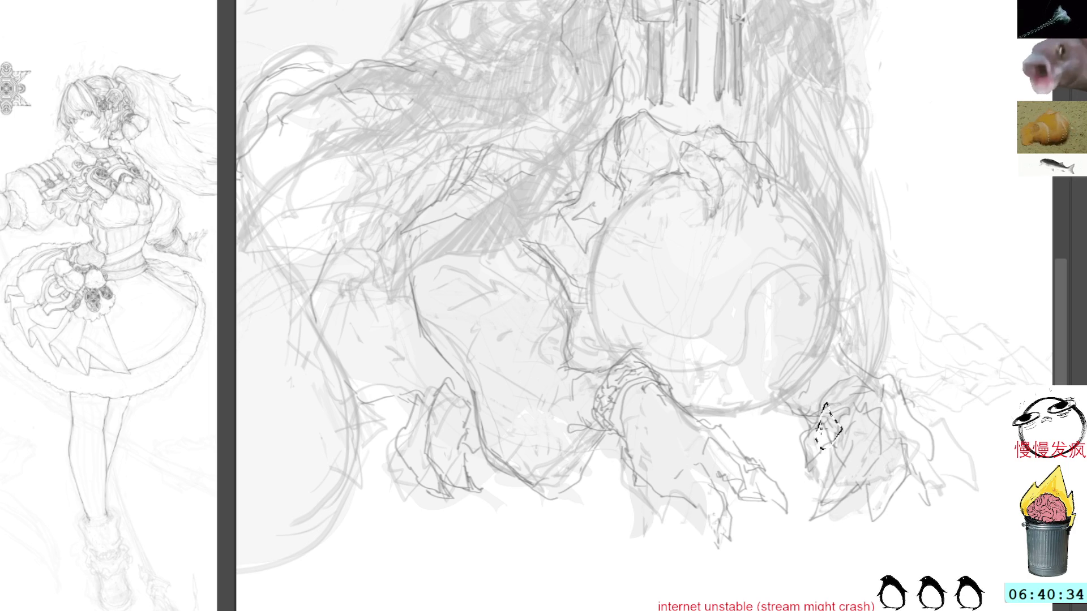
key("ctrl+d")
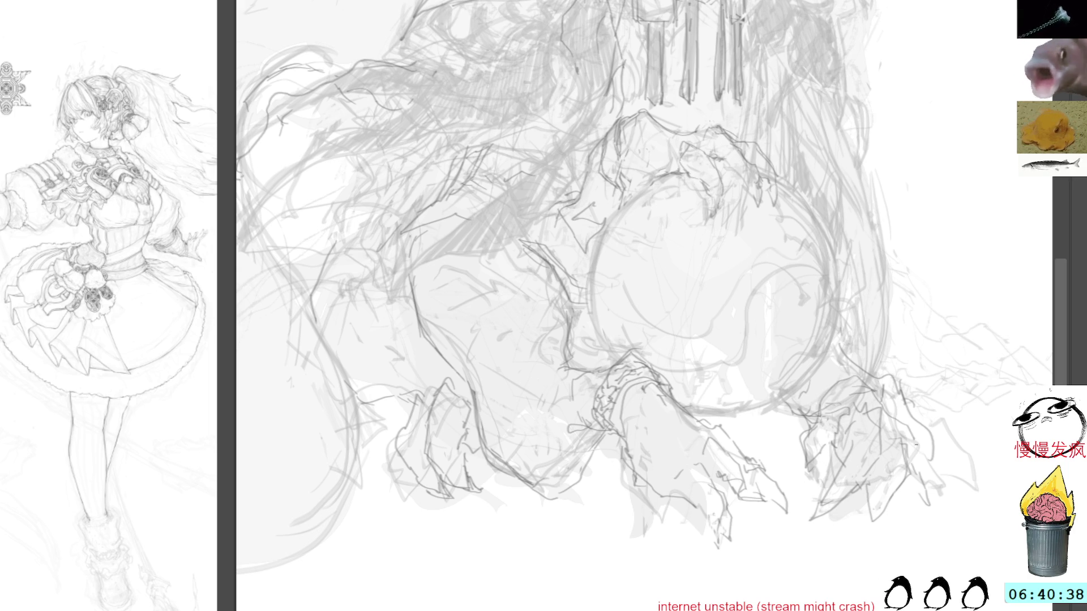
mouse_move(900, 376)
left_mouse_down()
mouse_move(912, 422)
mouse_move(941, 403)
mouse_move(901, 379)
left_mouse_up()
key("ctrl+d")
key("b")
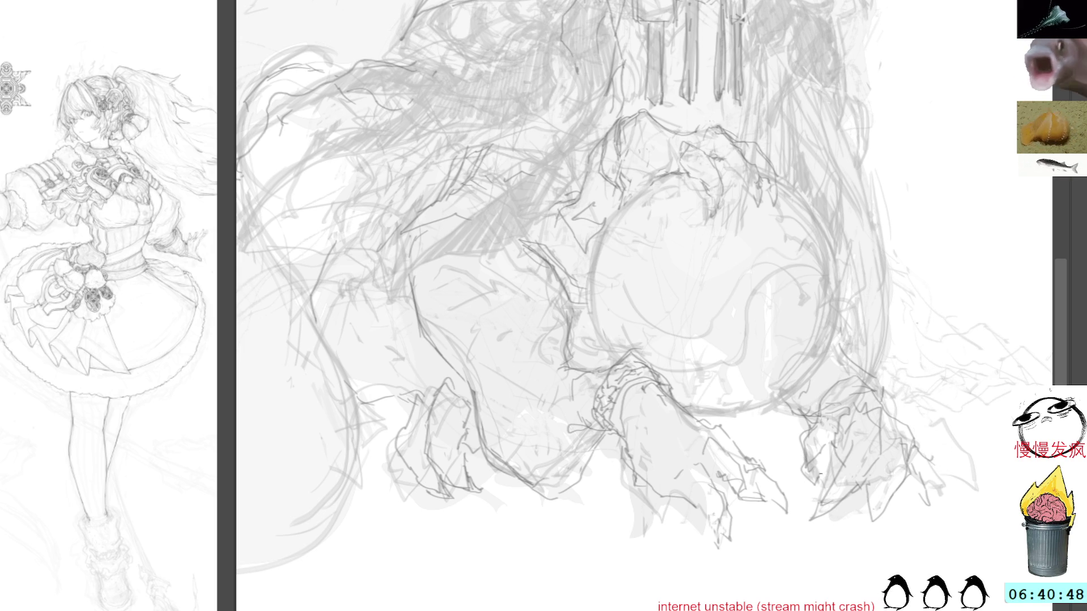
mouse_move(854, 287)
left_mouse_down()
mouse_move(907, 382)
mouse_move(771, 20)
left_mouse_up()
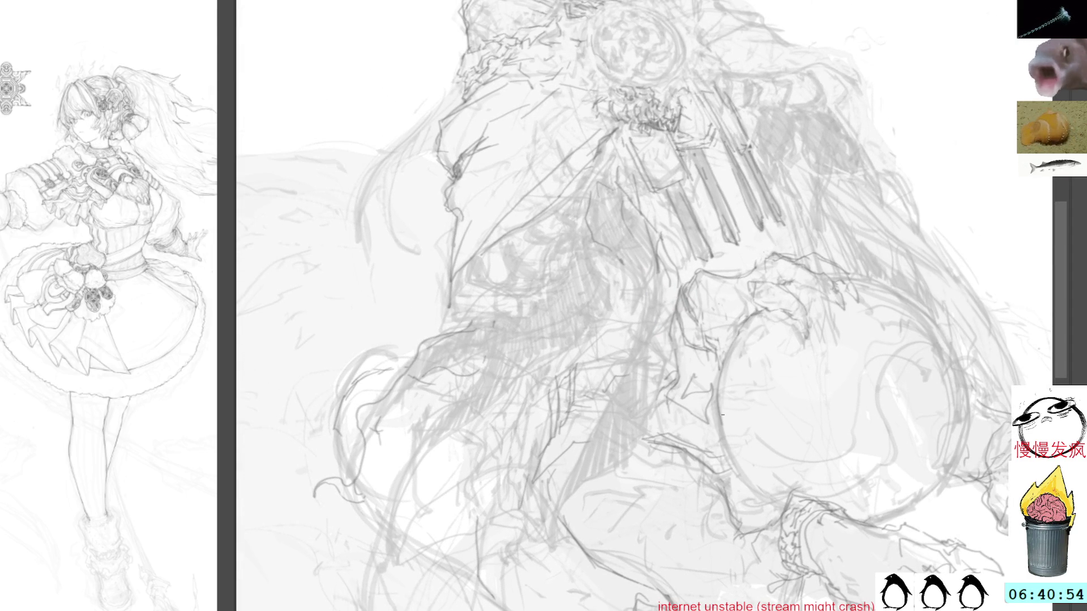
Trace and darken the big circle's left edge with pencil strokes.
mouse_move(747, 323)
left_mouse_down()
mouse_move(730, 347)
mouse_move(722, 462)
mouse_move(782, 504)
mouse_move(730, 403)
mouse_move(777, 329)
mouse_move(878, 298)
left_mouse_up()
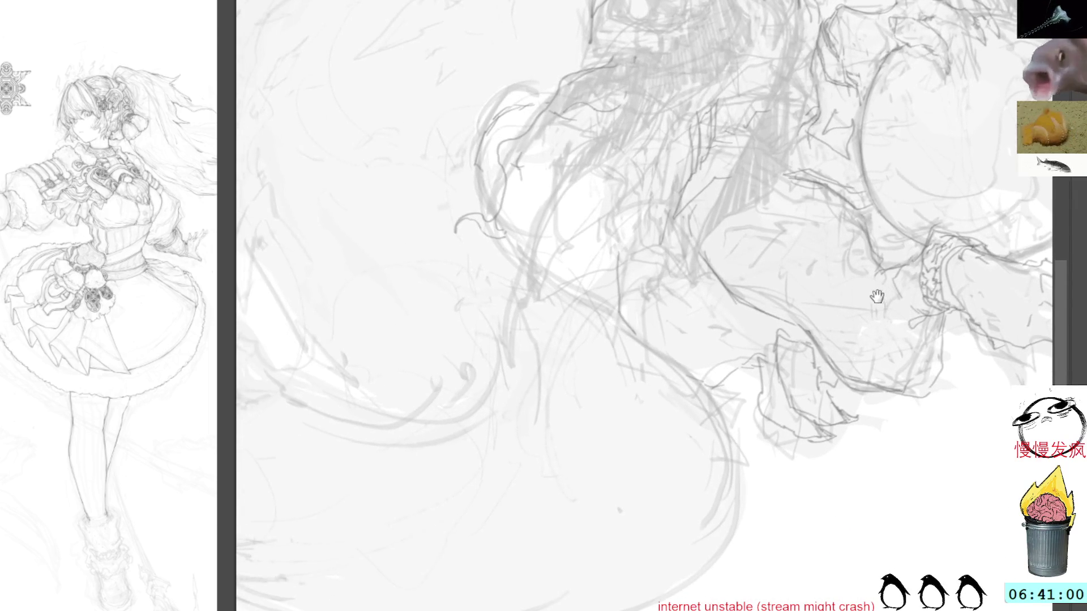
mouse_move(689, 371)
left_mouse_down()
mouse_move(736, 457)
mouse_move(716, 555)
left_mouse_up()
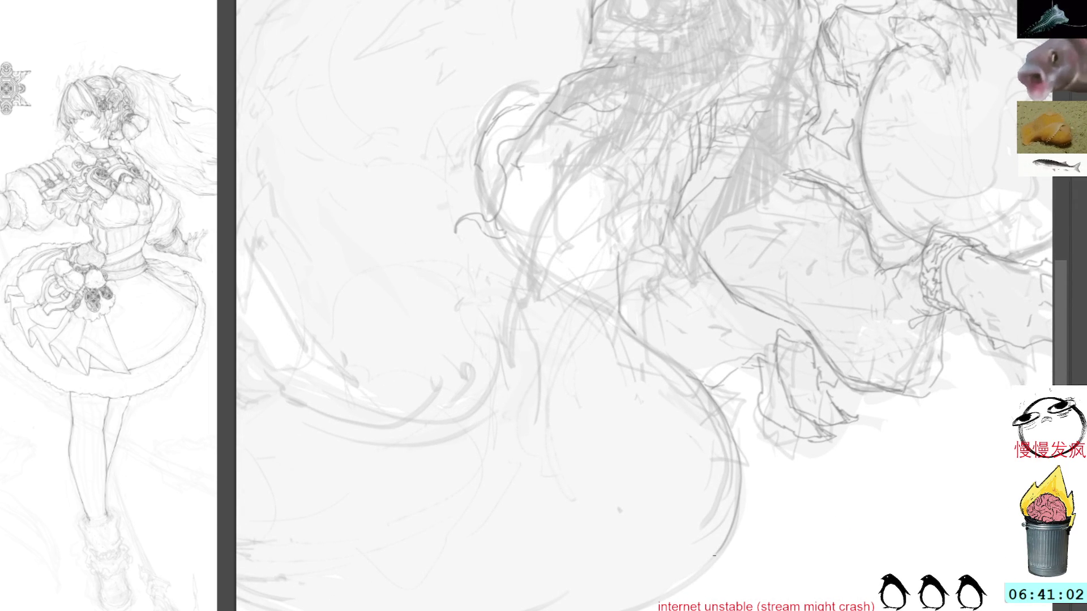
mouse_move(759, 235)
left_mouse_down()
mouse_move(765, 480)
mouse_move(728, 313)
left_mouse_up()
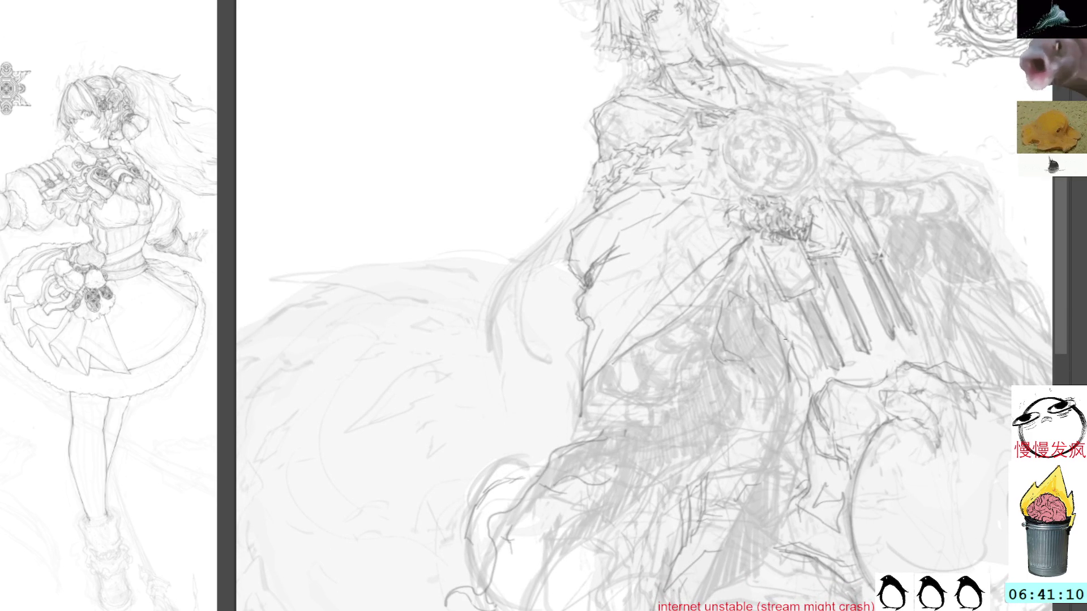
Make and clear two small lasso selections on the torso below the emblem.
left_click_drag(750, 363, 734, 372)
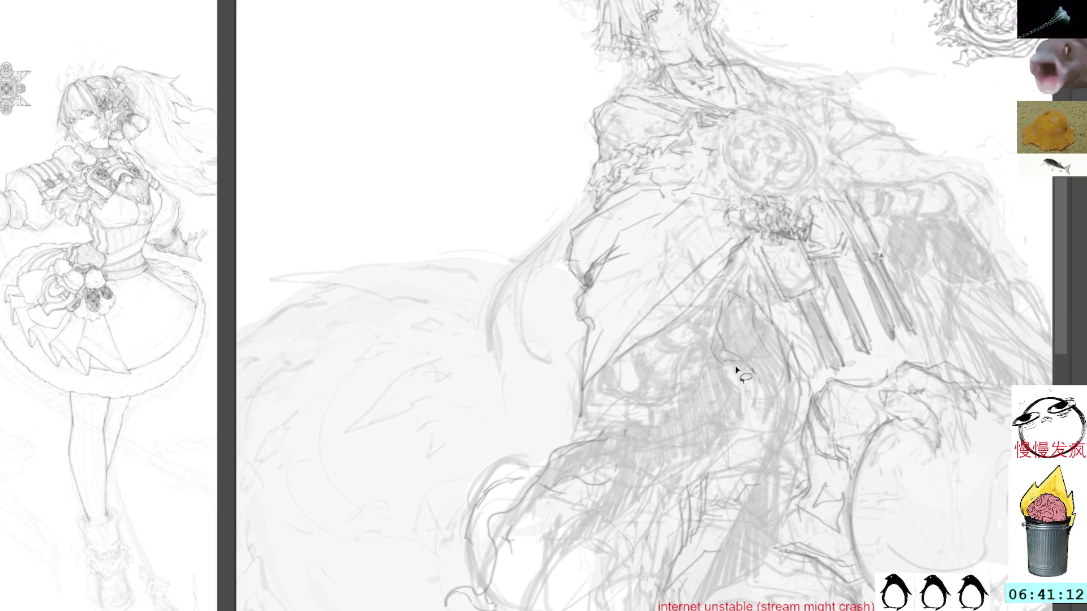
key("ctrl+d")
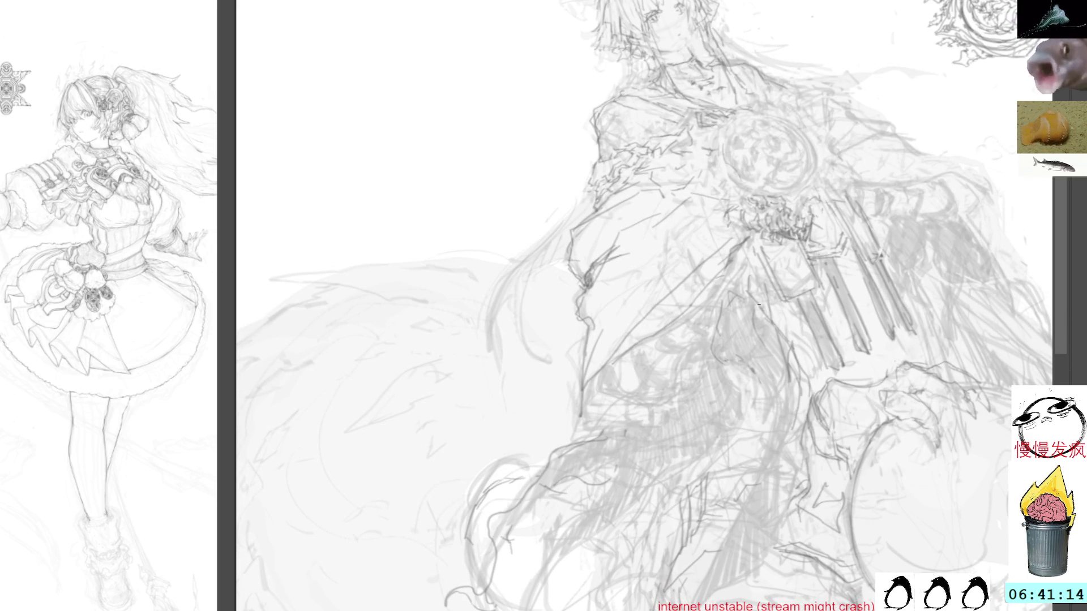
mouse_move(736, 375)
left_mouse_down()
mouse_move(725, 389)
mouse_move(716, 375)
left_mouse_up()
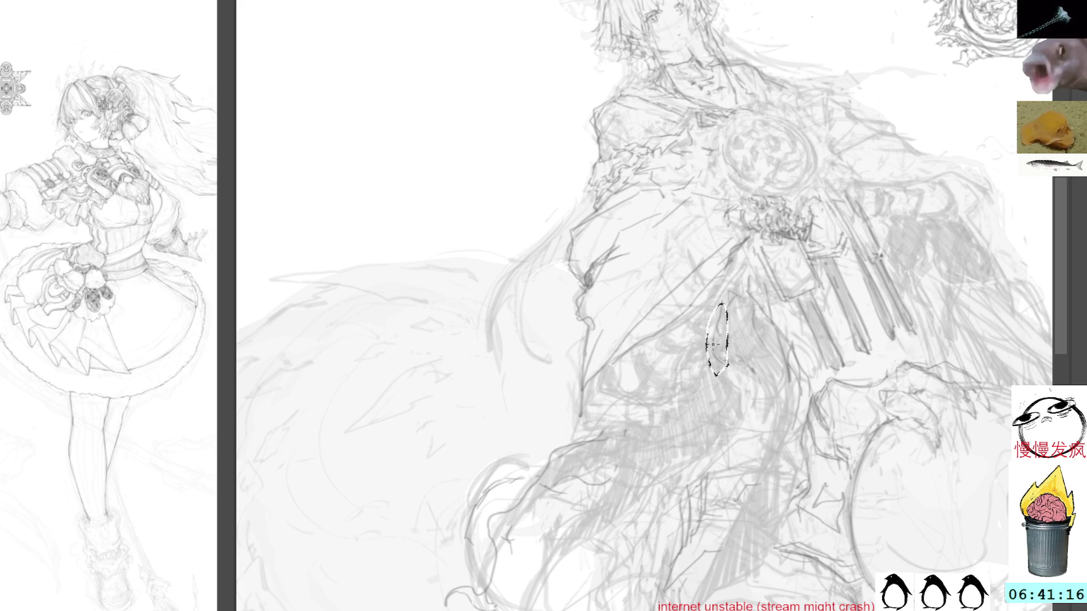
key("ctrl+d")
mouse_move(849, 228)
left_mouse_down()
mouse_move(747, 430)
mouse_move(740, 189)
mouse_move(836, 356)
mouse_move(782, 304)
left_mouse_up()
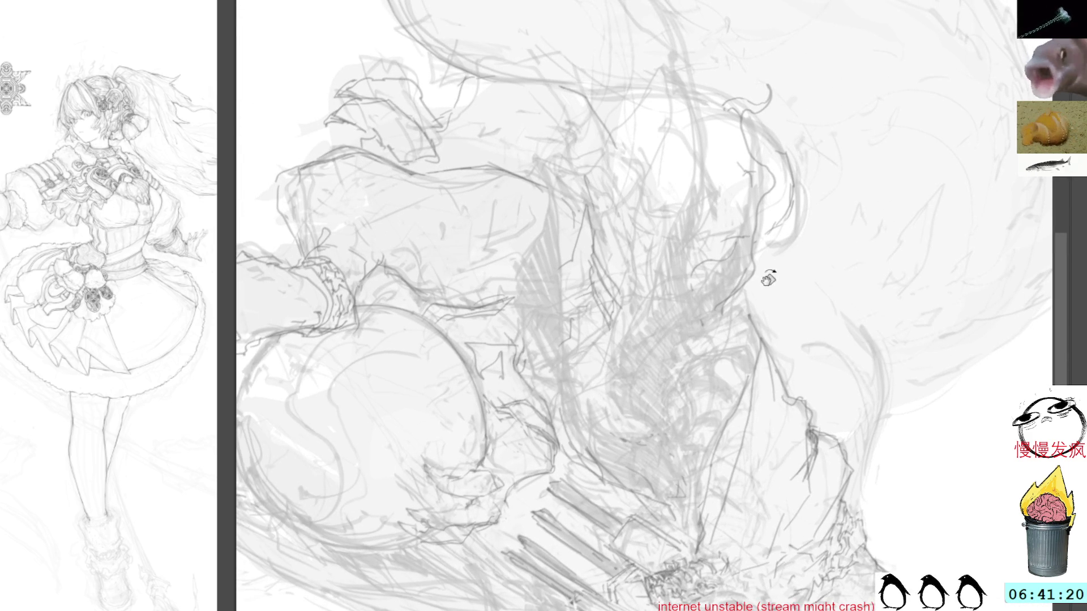
Draw long pencil lines down the figure and add strokes near its top.
mouse_move(541, 150)
left_mouse_down()
mouse_move(559, 210)
mouse_move(562, 322)
mouse_move(581, 401)
mouse_move(606, 422)
left_mouse_up()
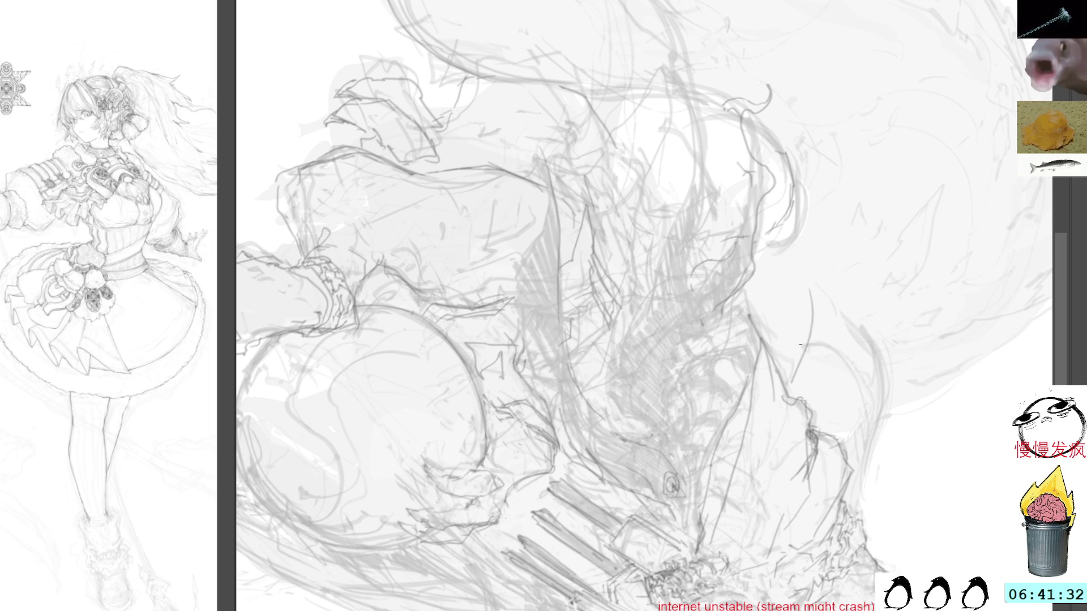
left_click_drag(921, 222, 894, 347)
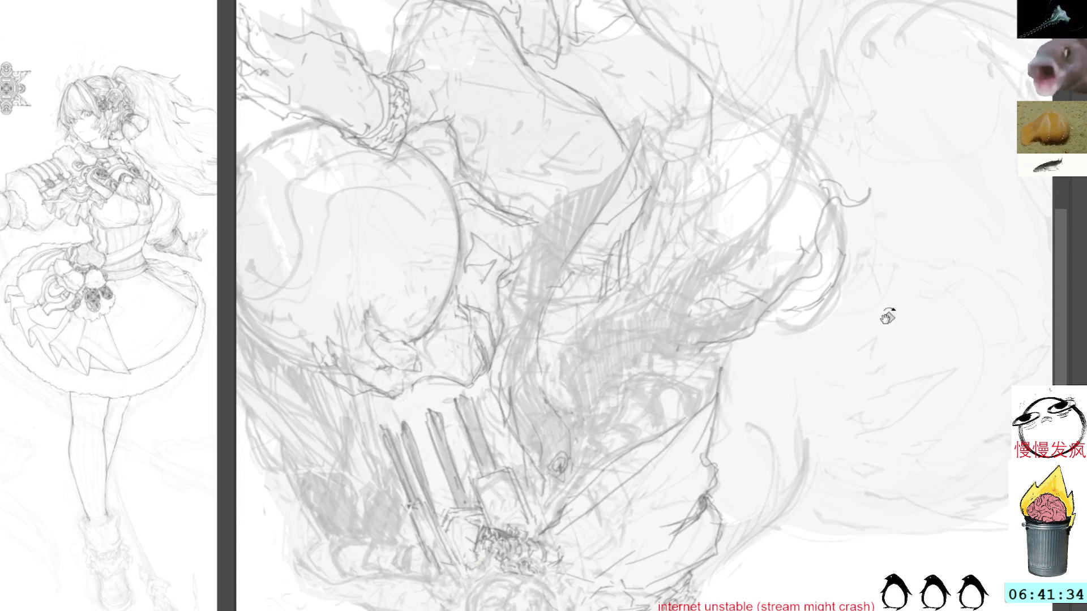
left_click_drag(895, 232, 861, 179)
mouse_move(608, 123)
left_mouse_down()
mouse_move(600, 99)
mouse_move(588, 147)
left_mouse_up()
mouse_move(599, 104)
left_mouse_down()
mouse_move(599, 155)
mouse_move(560, 185)
mouse_move(538, 248)
left_mouse_up()
mouse_move(542, 198)
left_mouse_down()
mouse_move(522, 399)
mouse_move(541, 450)
mouse_move(571, 482)
left_mouse_up()
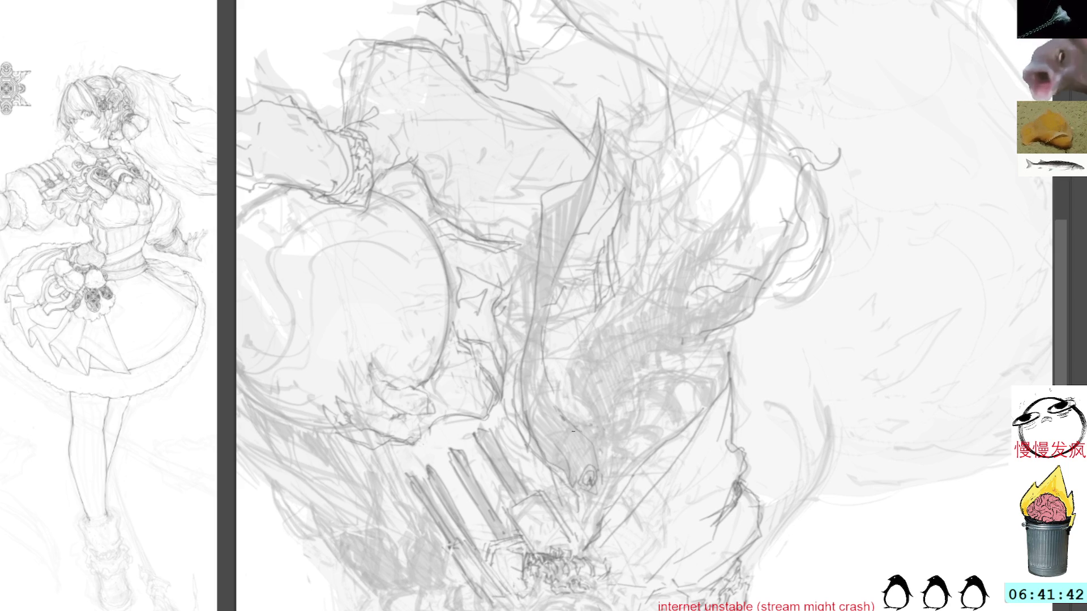
key("minus")
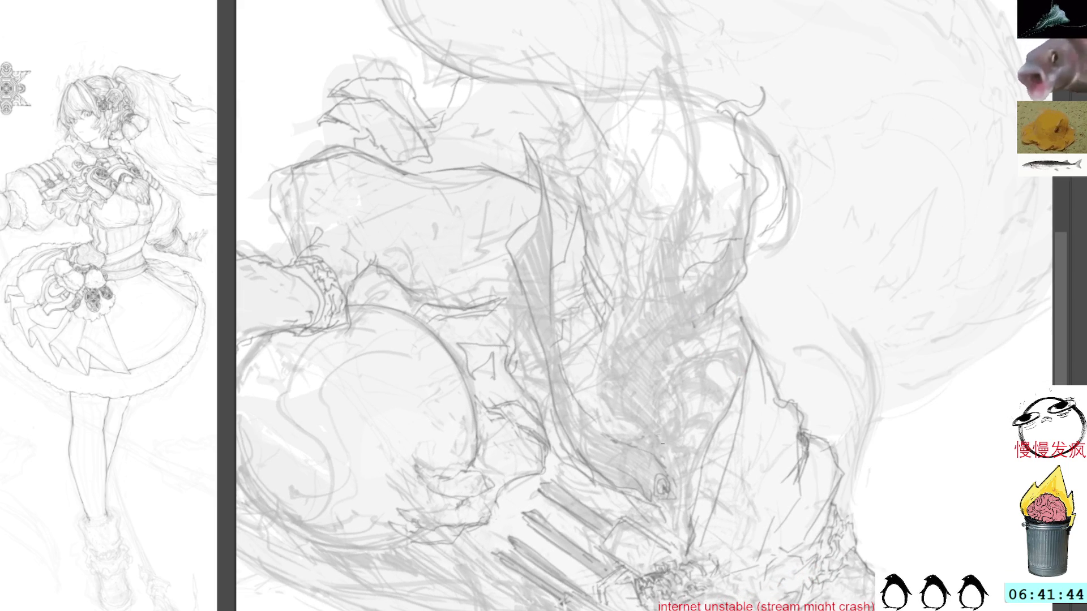
Darken the sketch centre with curving, vertical and down-left pencil strokes.
mouse_move(670, 448)
left_mouse_down()
mouse_move(670, 465)
mouse_move(604, 393)
mouse_move(685, 169)
mouse_move(666, 294)
left_mouse_up()
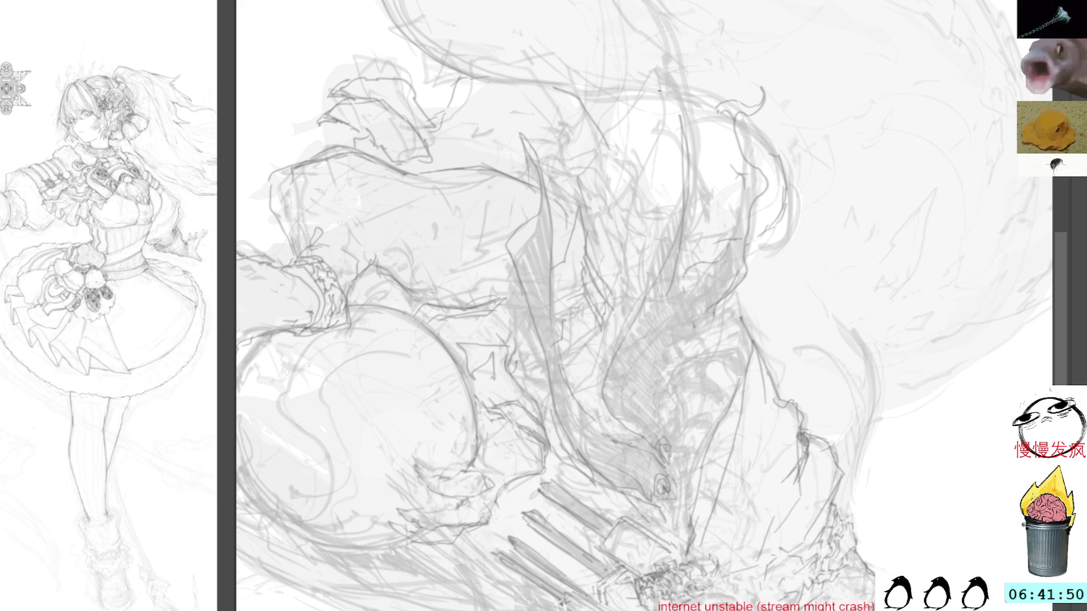
left_click_drag(690, 16, 668, 139)
left_click_drag(660, 7, 679, 154)
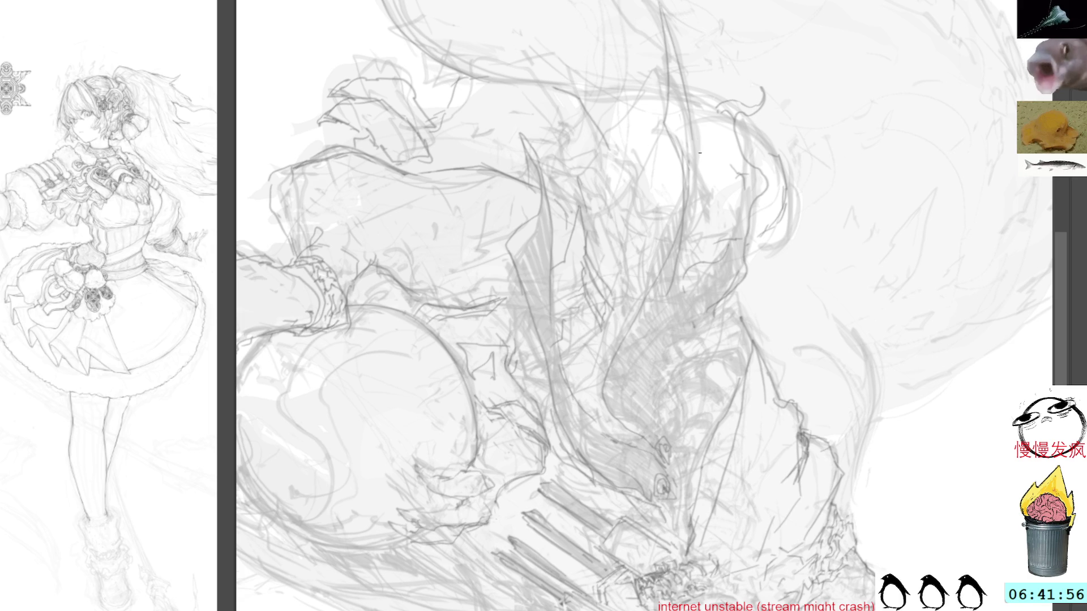
left_click_drag(696, 115, 685, 229)
mouse_move(684, 162)
left_mouse_down()
mouse_move(676, 219)
mouse_move(606, 388)
left_mouse_up()
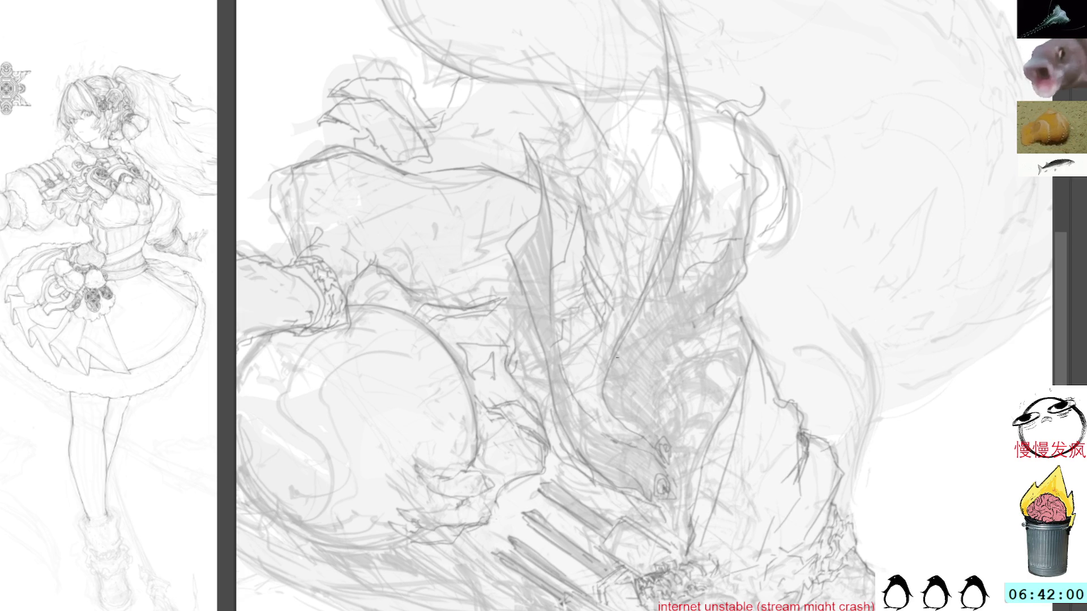
mouse_move(671, 278)
left_mouse_down()
mouse_move(654, 328)
mouse_move(675, 479)
mouse_move(687, 148)
mouse_move(636, 380)
mouse_move(691, 354)
mouse_move(667, 398)
mouse_move(702, 456)
left_mouse_up()
mouse_move(676, 363)
left_mouse_down()
mouse_move(666, 401)
mouse_move(708, 488)
left_mouse_up()
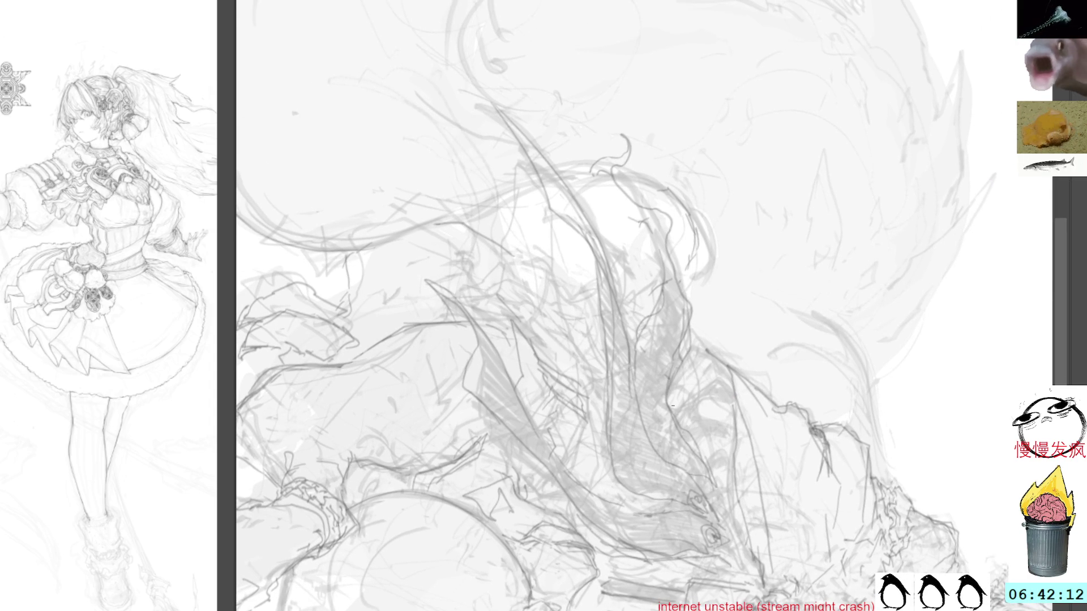
Lasso the tall strand shape in the centre, then clear the selection.
mouse_move(700, 291)
left_mouse_down()
mouse_move(603, 124)
mouse_move(642, 265)
mouse_move(675, 320)
mouse_move(712, 311)
left_mouse_up()
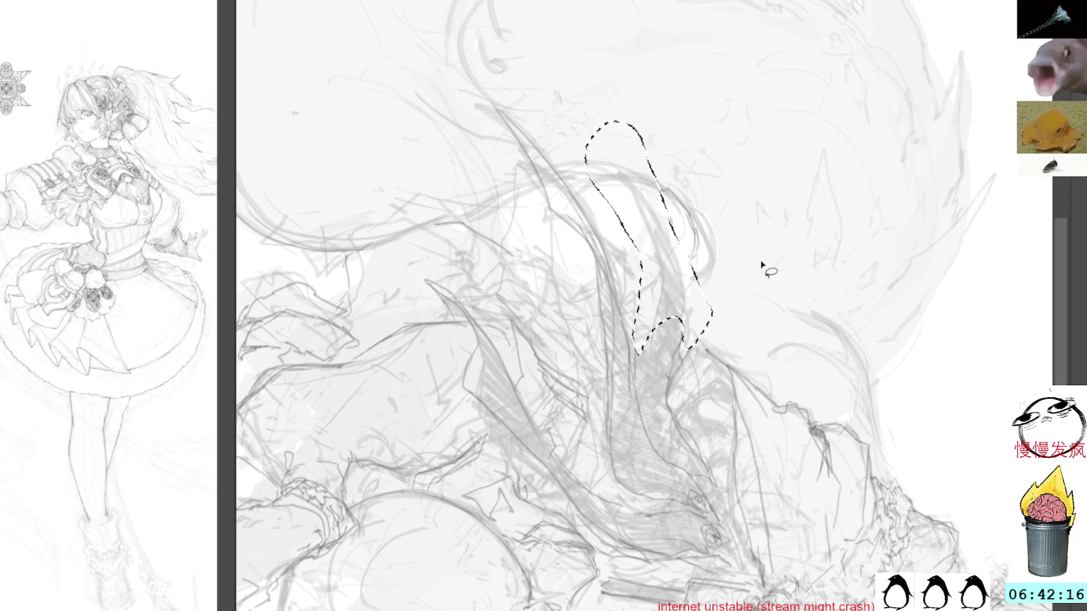
key("ctrl+d")
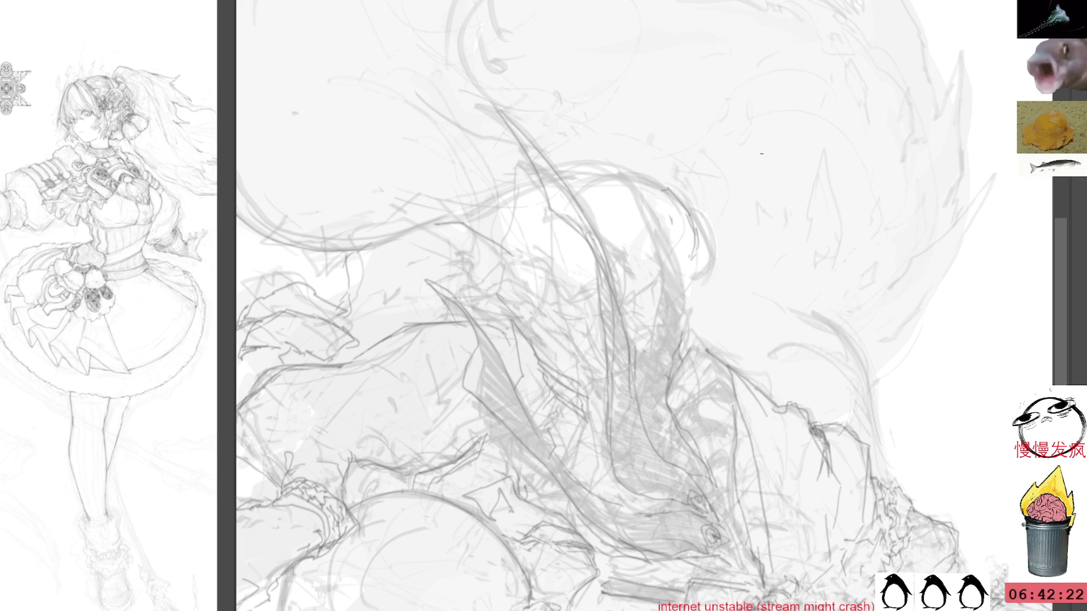
mouse_move(898, 223)
left_mouse_down()
mouse_move(770, 145)
mouse_move(717, 128)
mouse_move(883, 187)
mouse_move(792, 169)
mouse_move(735, 198)
left_mouse_up()
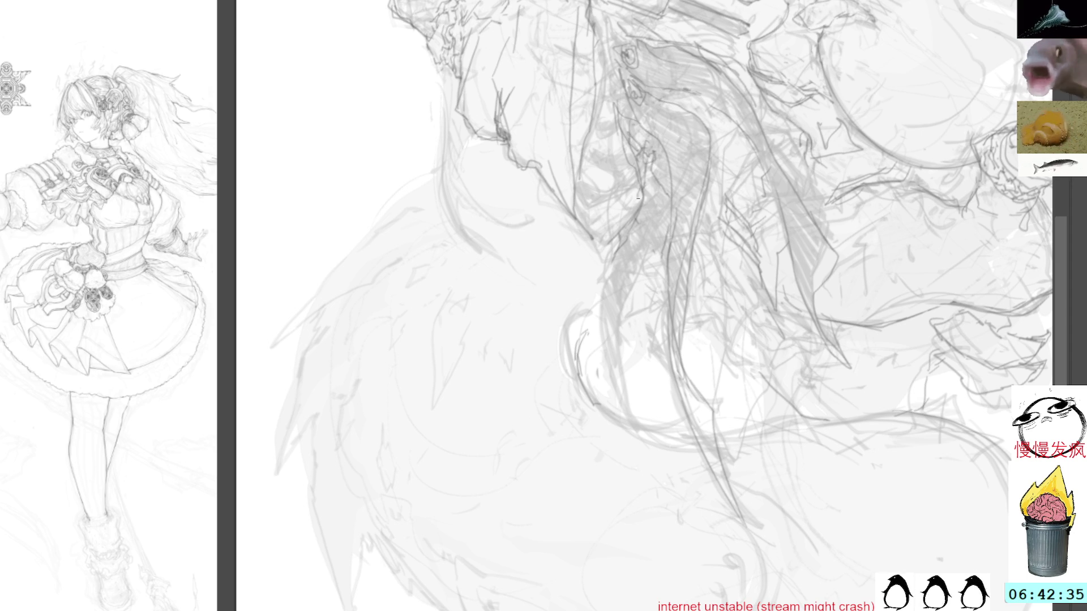
Sketch faint pencil strands down the flowing central shape.
mouse_move(666, 188)
left_mouse_down()
mouse_move(630, 281)
mouse_move(623, 370)
left_mouse_up()
left_click_drag(625, 322, 654, 461)
mouse_move(623, 221)
left_mouse_down()
mouse_move(611, 263)
mouse_move(617, 381)
mouse_move(643, 444)
left_mouse_up()
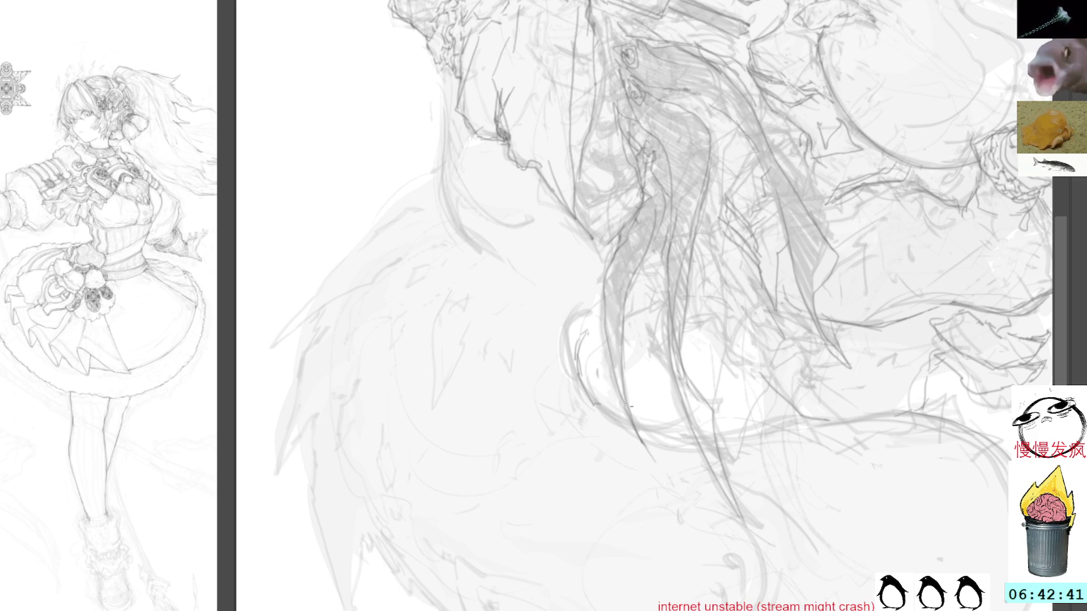
mouse_move(971, 327)
left_mouse_down()
mouse_move(939, 248)
mouse_move(783, 455)
left_mouse_up()
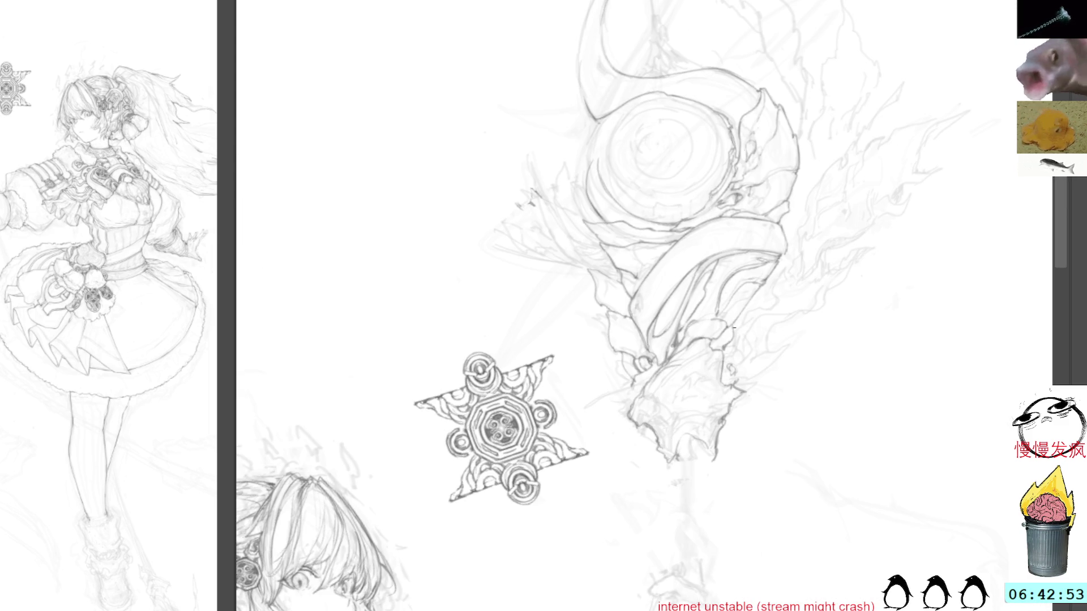
Centre the circular ornament and add short dark strokes along its left edge.
mouse_move(817, 249)
left_mouse_down()
mouse_move(810, 315)
mouse_move(715, 271)
left_mouse_up()
mouse_move(727, 364)
left_mouse_down()
mouse_move(731, 297)
mouse_move(789, 164)
mouse_move(691, 289)
left_mouse_up()
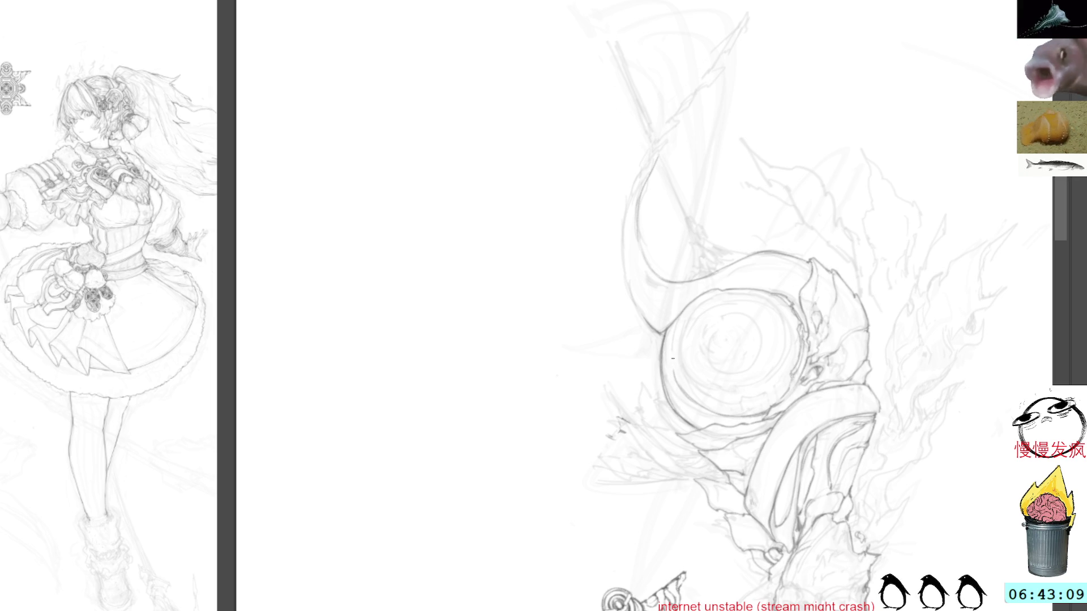
left_click_drag(674, 377, 688, 306)
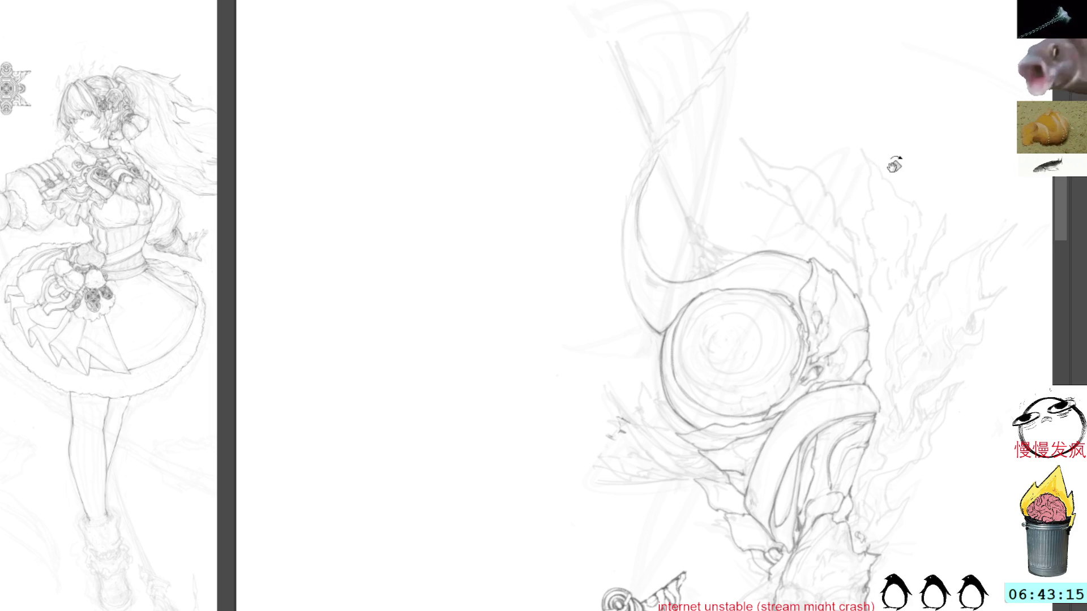
left_click_drag(893, 164, 879, 417)
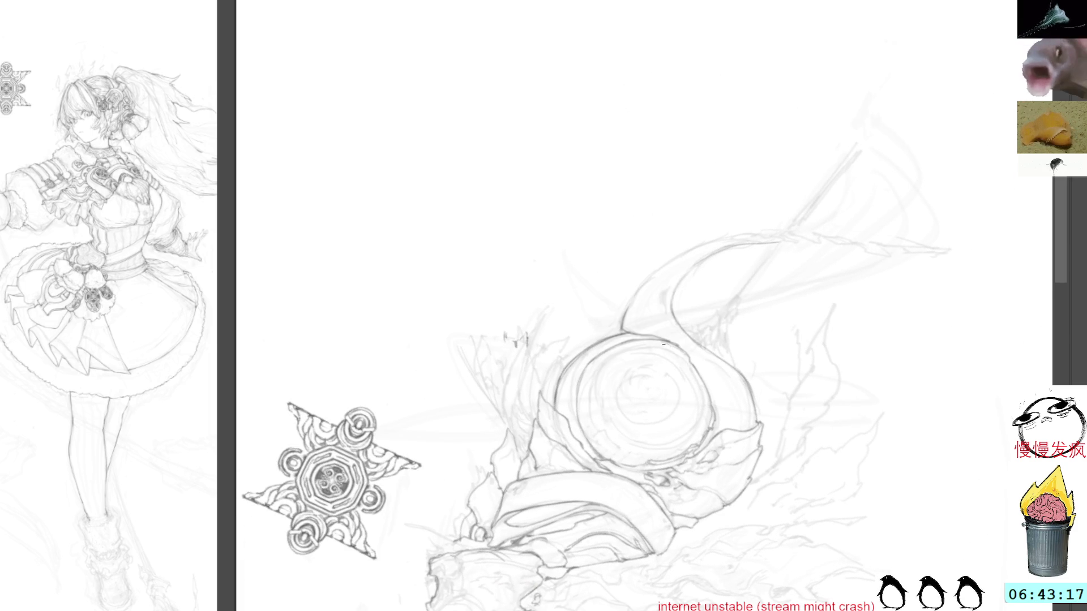
left_click_drag(735, 317, 539, 238)
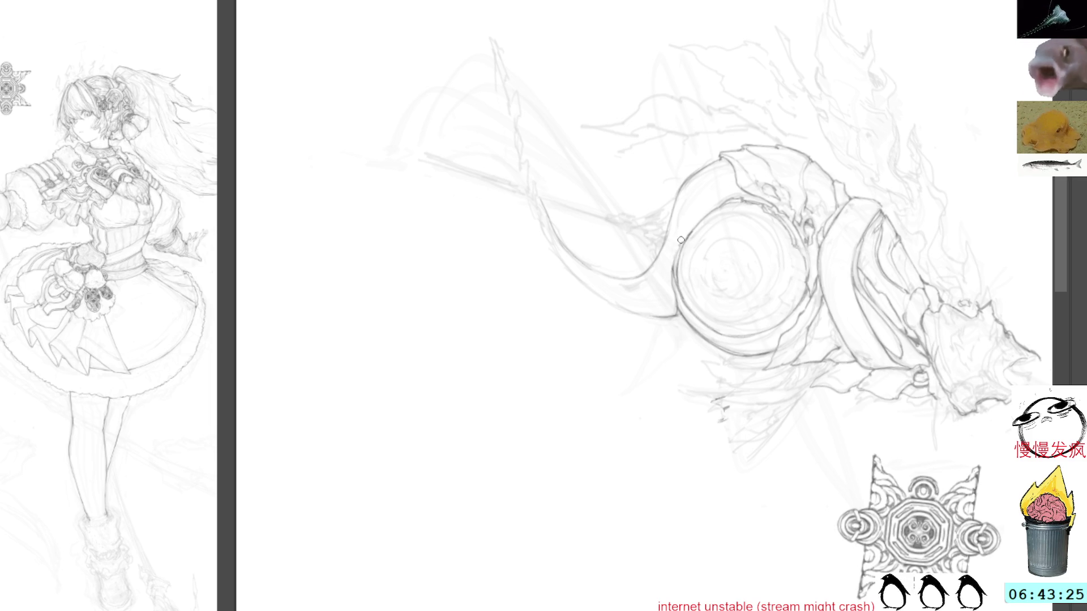
left_click_drag(681, 245, 675, 259)
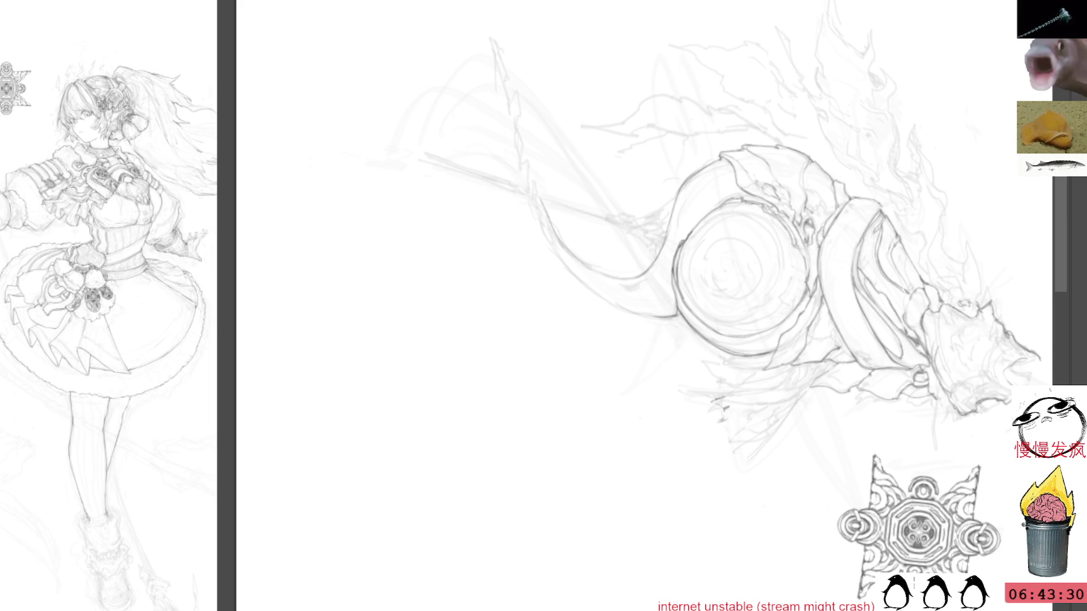
left_click_drag(555, 111, 622, 170)
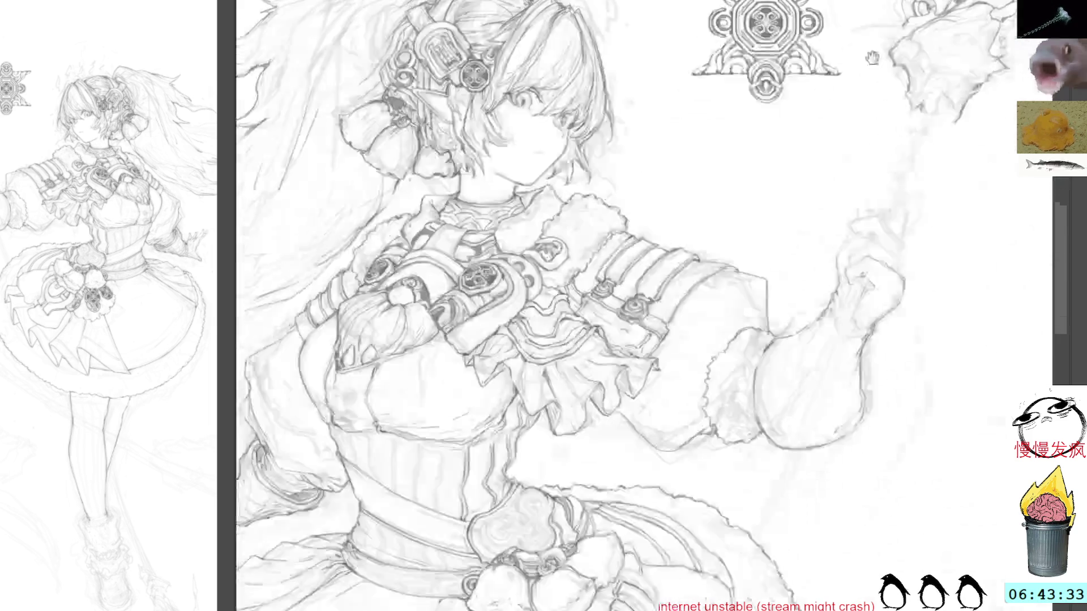
Pan, tilt and zoom in on the girl's chest, belt and skirt.
mouse_move(849, 397)
left_mouse_down()
mouse_move(858, 160)
mouse_move(862, 370)
mouse_move(893, 308)
left_mouse_up()
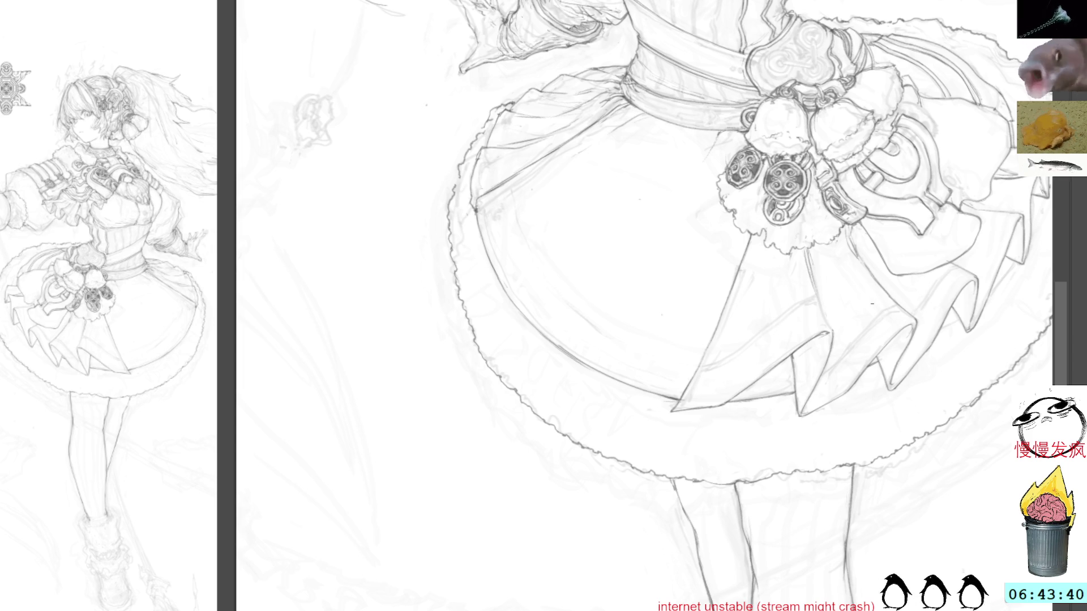
scroll(613, 235, "down", 5)
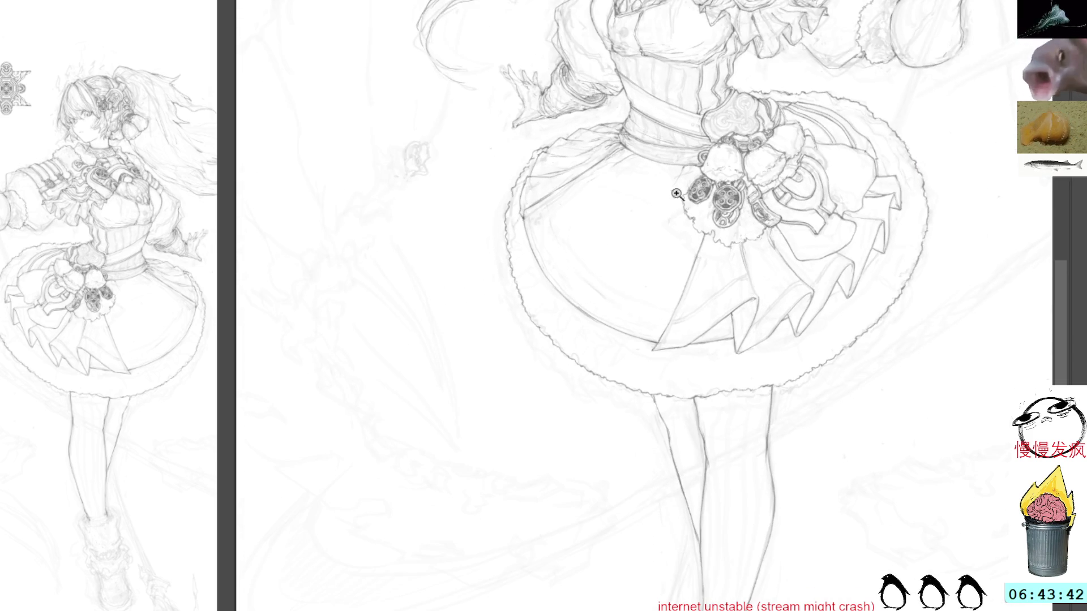
left_click_drag(878, 310, 894, 290)
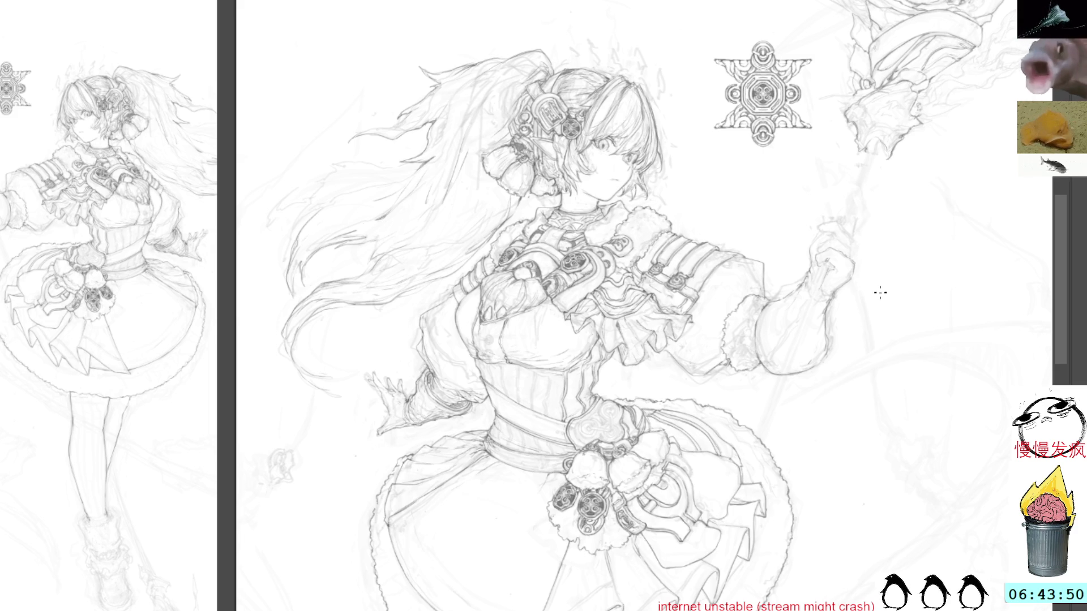
mouse_move(892, 308)
left_mouse_down()
mouse_move(881, 245)
mouse_move(745, 289)
left_mouse_up()
left_click_drag(703, 375, 716, 320)
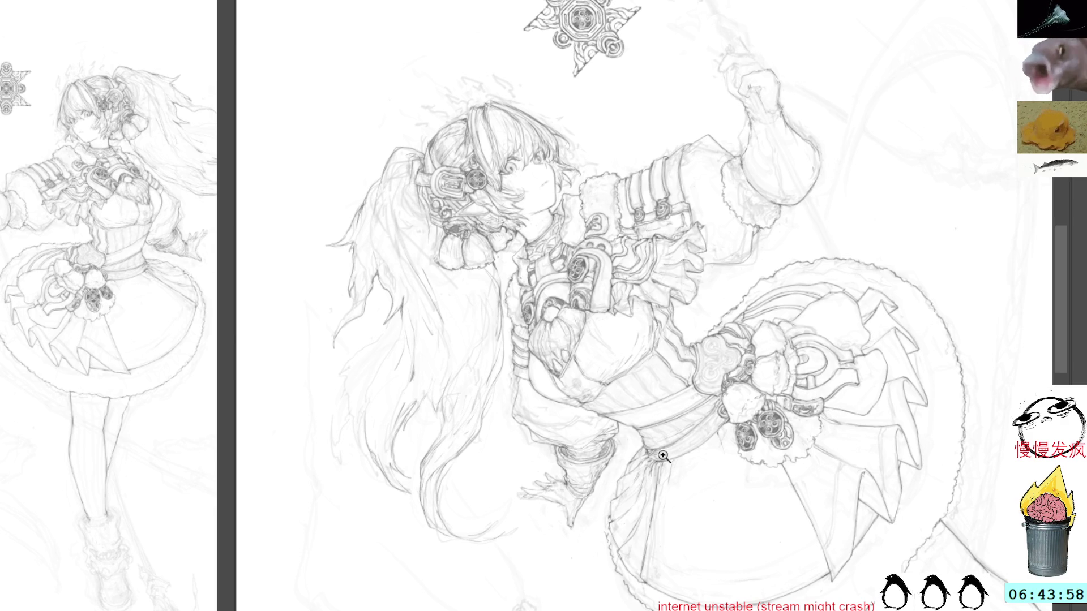
left_click_drag(645, 472, 701, 404)
left_click(786, 492)
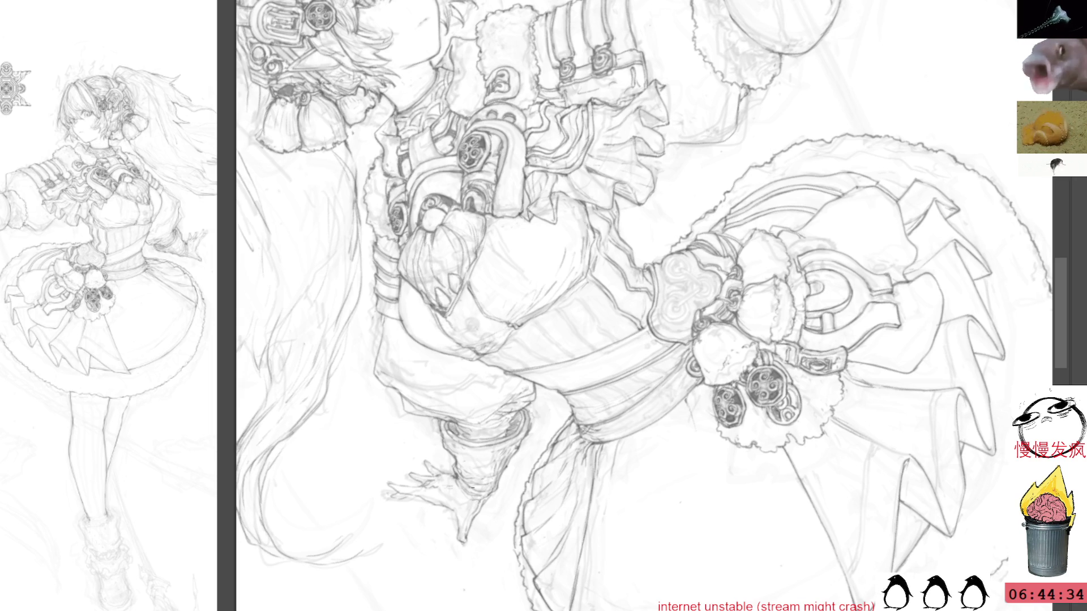
Reset the rotation, frame the legs and boots, and close the creature sketch document.
key("Escape")
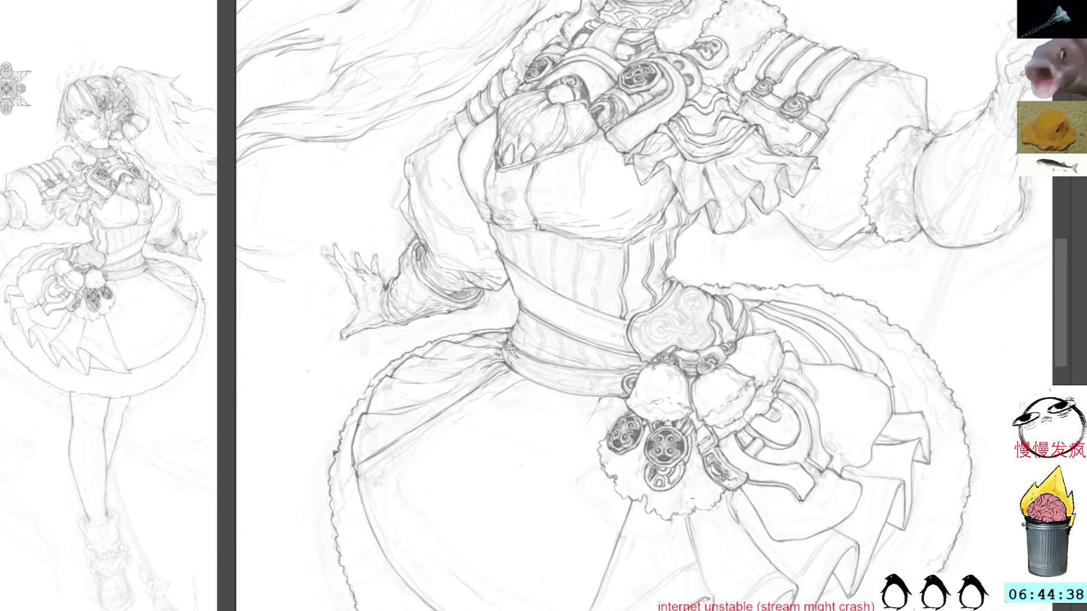
scroll(773, 384, "down", 10)
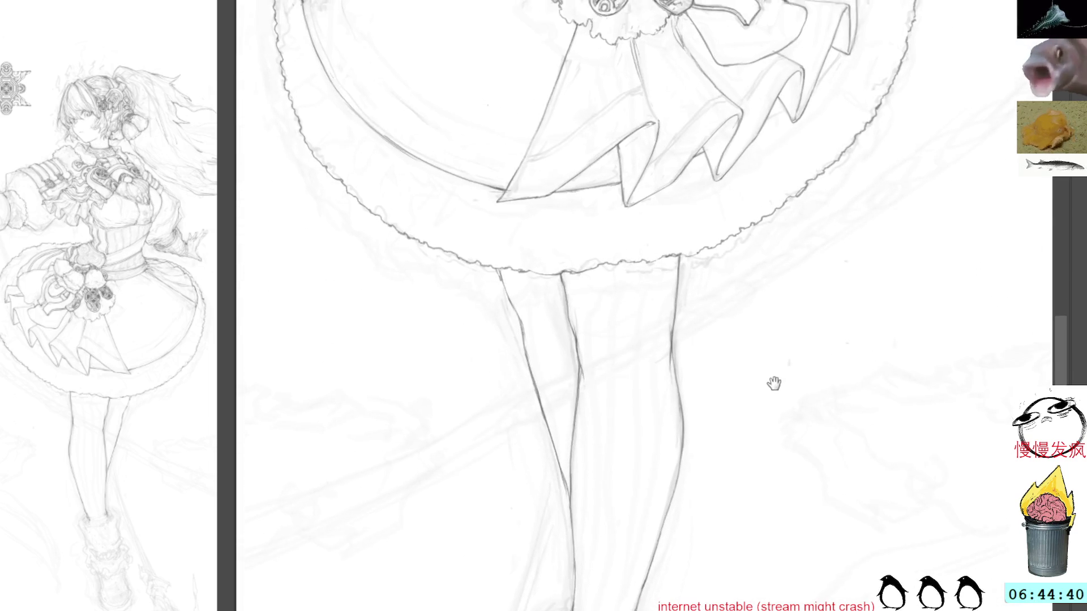
left_click_drag(773, 384, 776, 399)
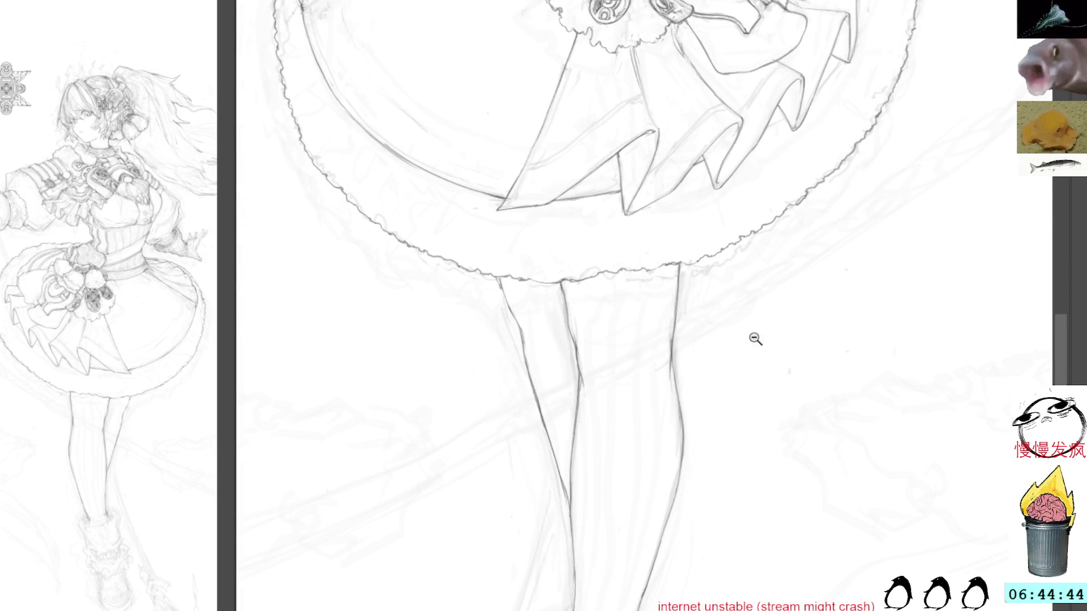
left_click(795, 371, "alt")
left_click_drag(831, 402, 827, 295)
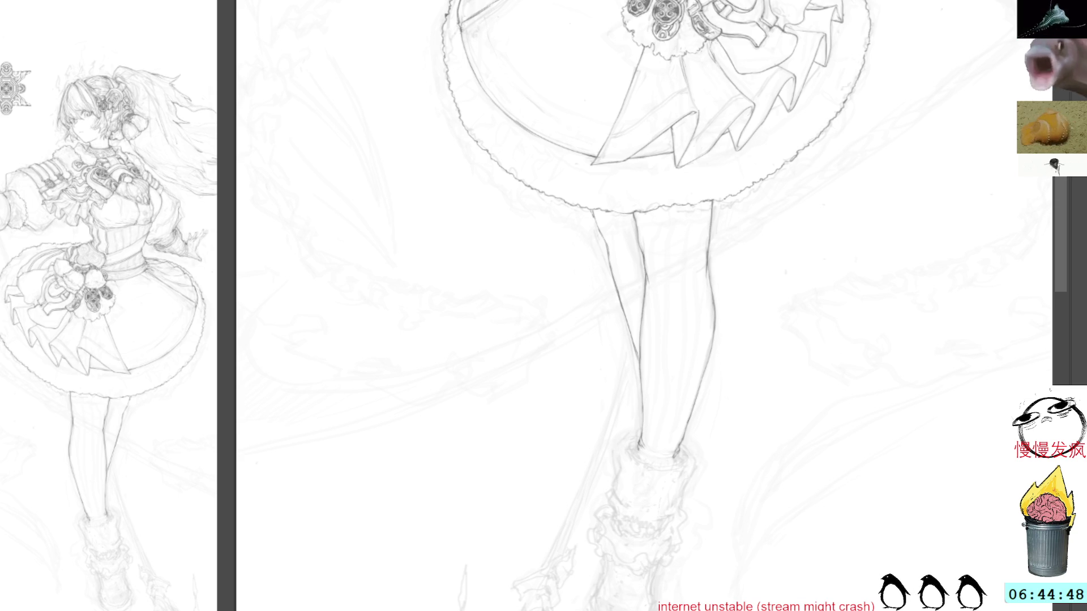
key("ctrl+Tab")
key("ctrl+w")
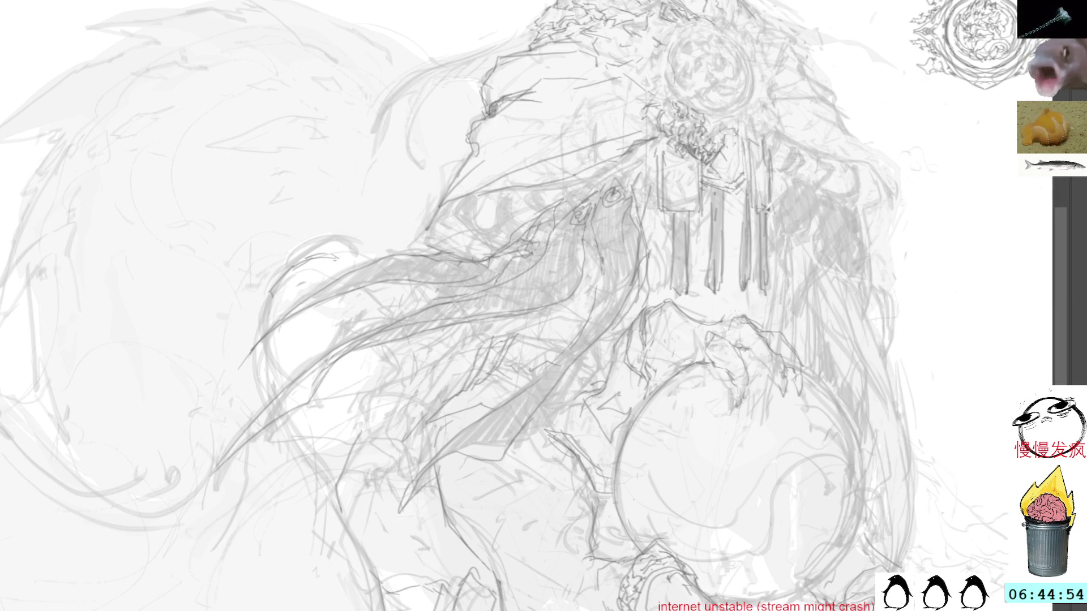
scroll(677, 368, "down", 4)
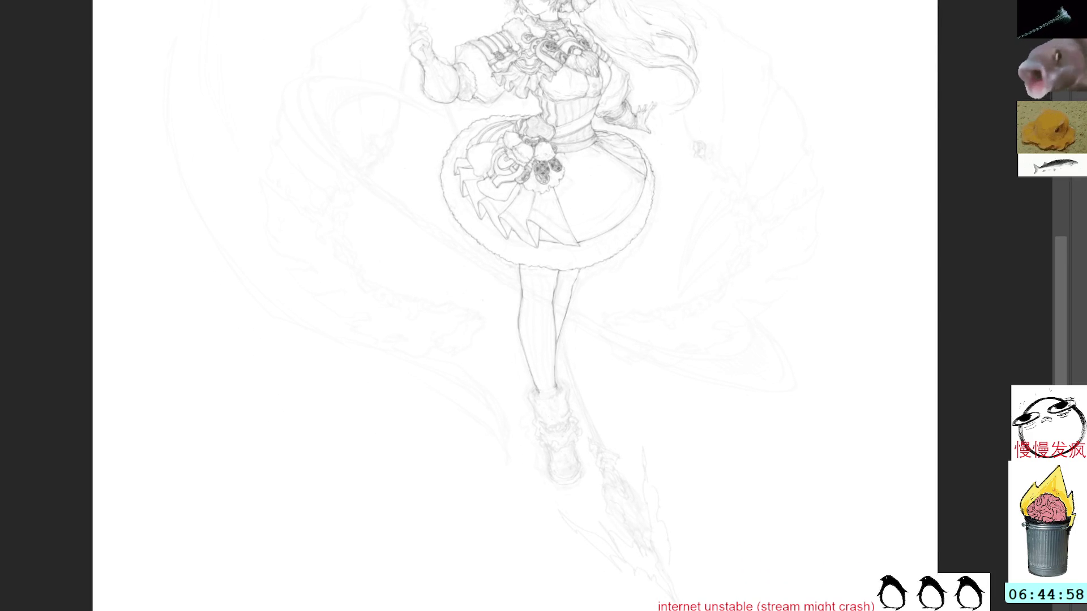
scroll(620, 396, "up", 2)
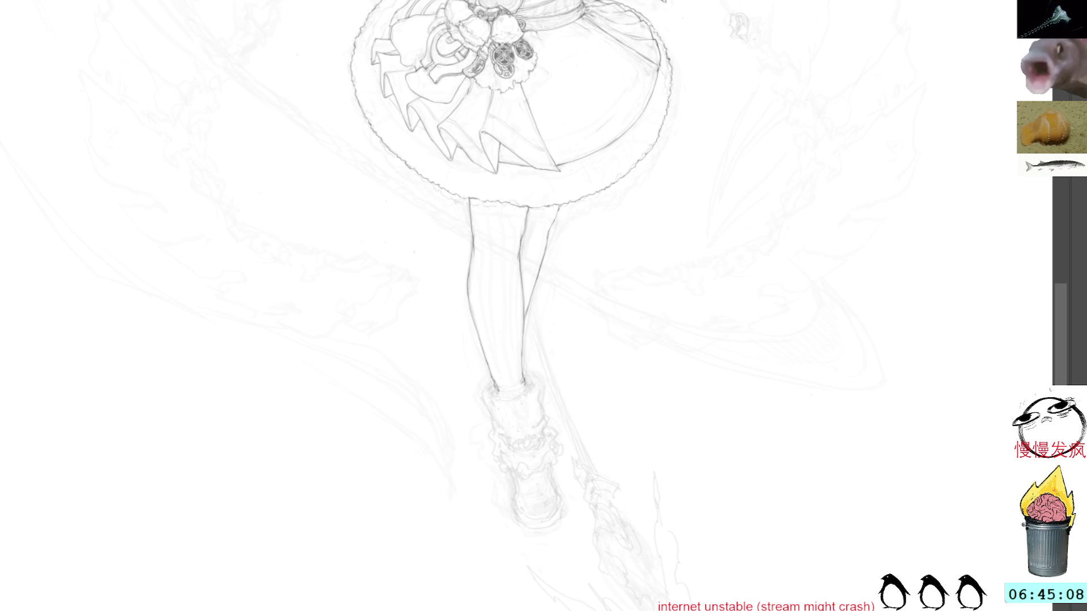
Darken the sock cuff, ankle outline and shoe edges with pencil strokes.
left_click_drag(493, 394, 501, 421)
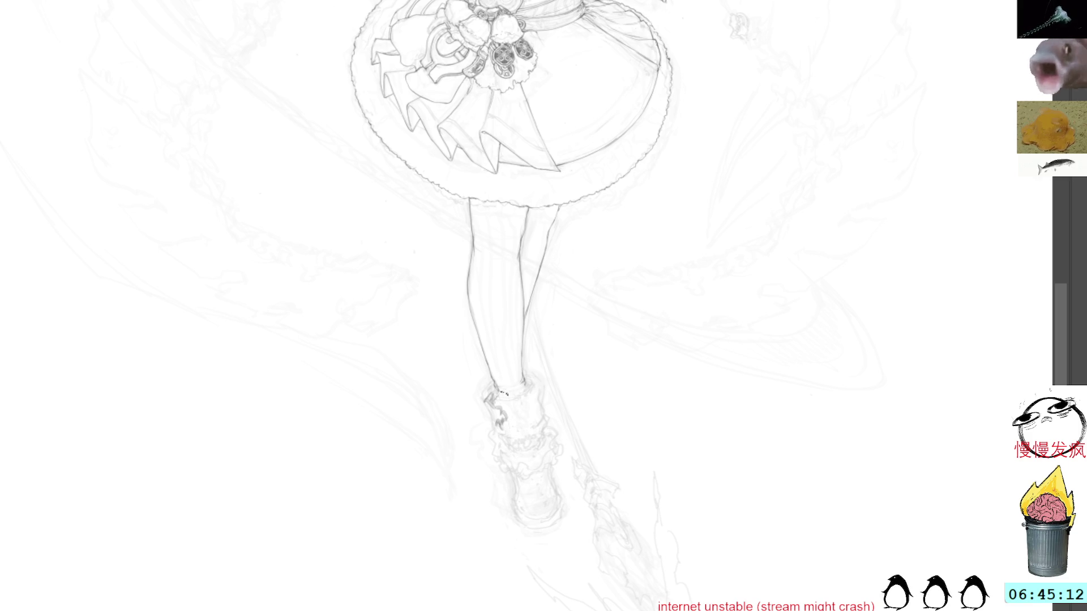
left_click_drag(494, 373, 515, 458)
left_click_drag(519, 345, 532, 416)
mouse_move(523, 365)
left_mouse_down()
mouse_move(546, 448)
mouse_move(541, 480)
left_mouse_up()
mouse_move(503, 410)
left_mouse_down()
mouse_move(521, 467)
mouse_move(546, 480)
mouse_move(552, 459)
mouse_move(558, 479)
left_mouse_up()
left_click_drag(539, 441, 554, 471)
mouse_move(553, 466)
left_mouse_down()
mouse_move(547, 479)
mouse_move(542, 470)
left_mouse_up()
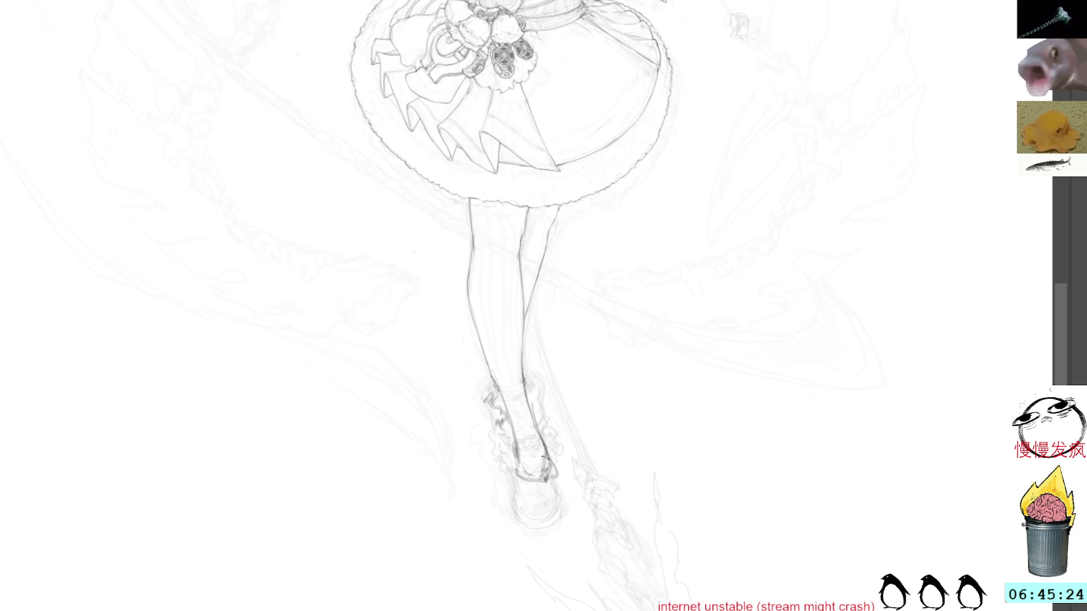
Frame the skirt and legs, then darken the ankle ruffle outline.
mouse_move(607, 279)
left_mouse_down()
mouse_move(594, 383)
mouse_move(687, 226)
mouse_move(624, 247)
mouse_move(630, 196)
left_mouse_up()
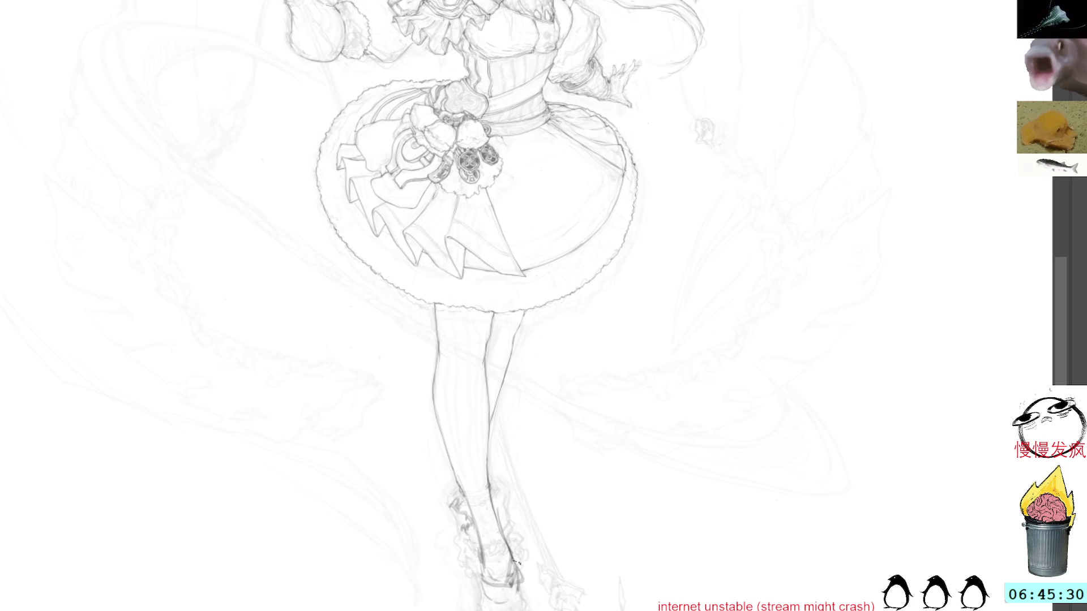
mouse_move(502, 505)
left_mouse_down()
mouse_move(458, 500)
mouse_move(505, 532)
left_mouse_up()
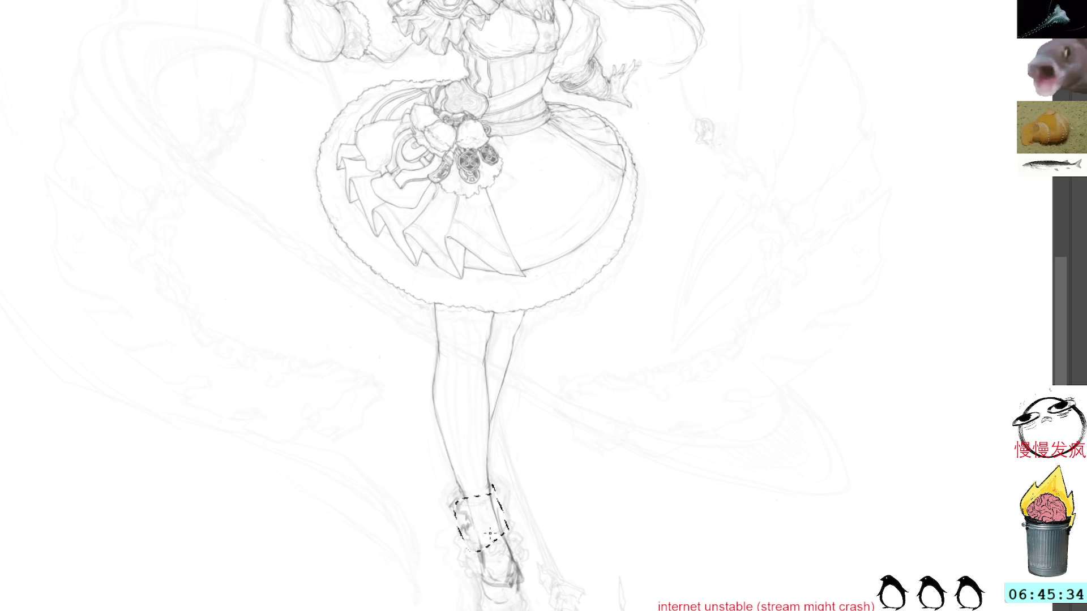
key("ctrl+d")
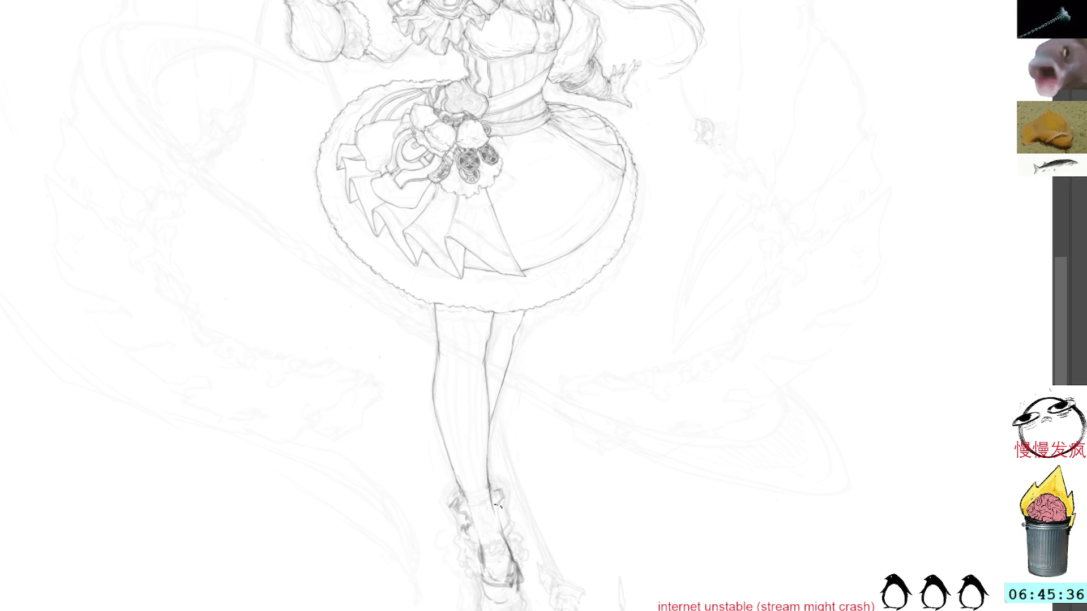
mouse_move(459, 492)
left_mouse_down()
mouse_move(472, 508)
mouse_move(492, 474)
mouse_move(491, 492)
mouse_move(457, 505)
mouse_move(483, 591)
left_mouse_up()
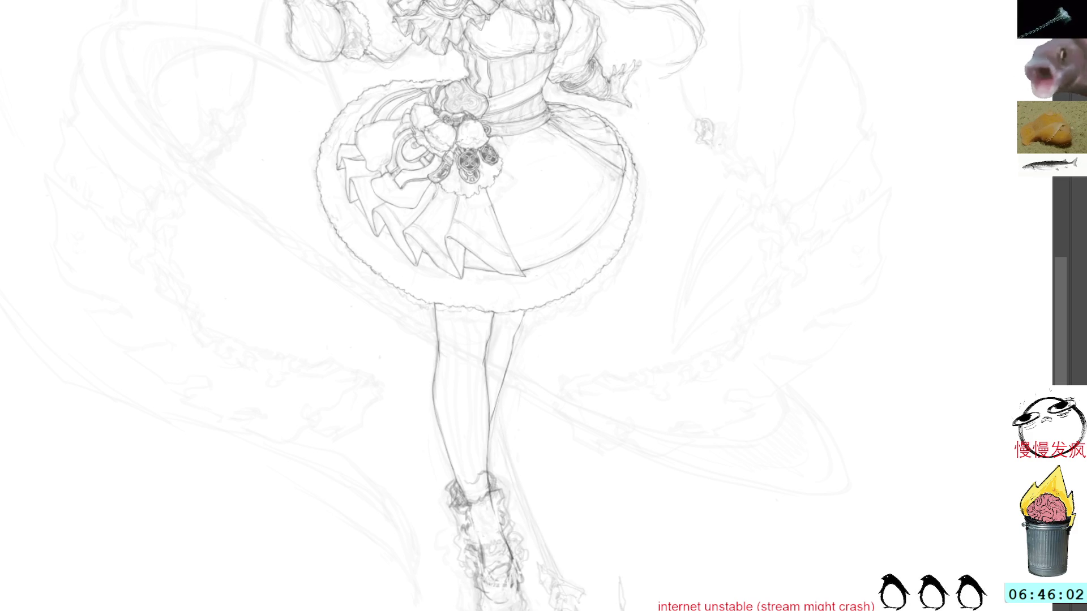
Lasso the shoe and nudge it slightly right with a free transform.
mouse_move(535, 610)
left_mouse_down()
mouse_move(518, 530)
mouse_move(456, 610)
mouse_move(527, 604)
left_mouse_up()
key("ctrl+t")
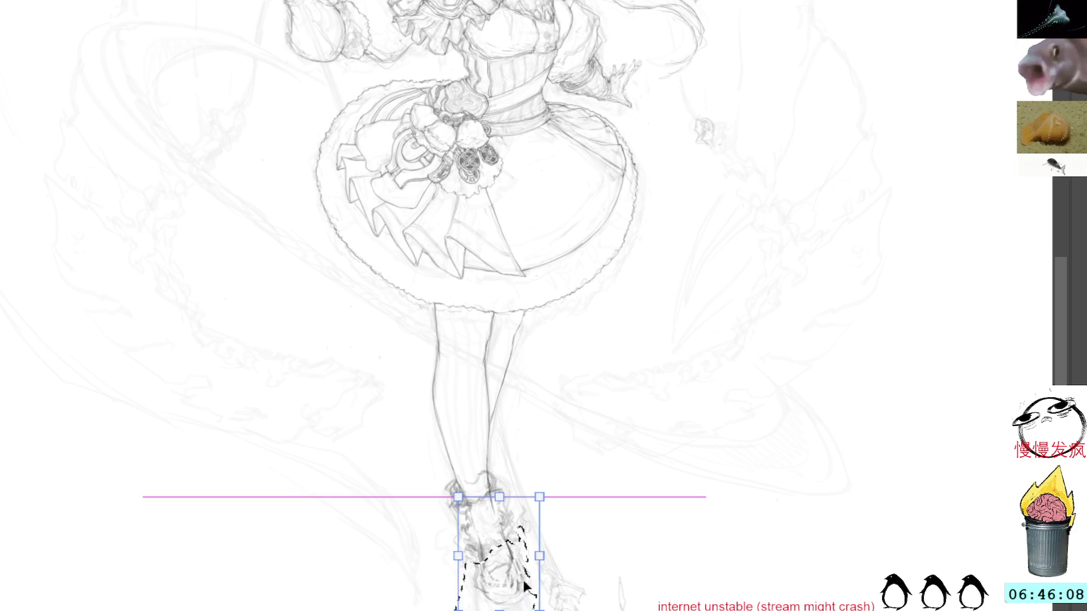
key("Right")
key("Right")
key("Right")
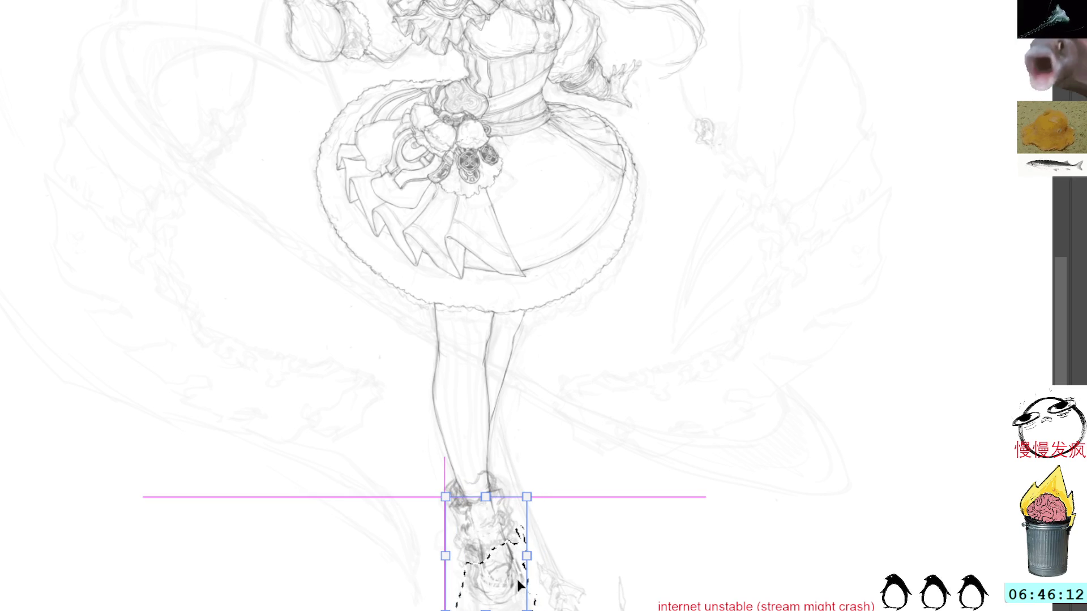
key("Return")
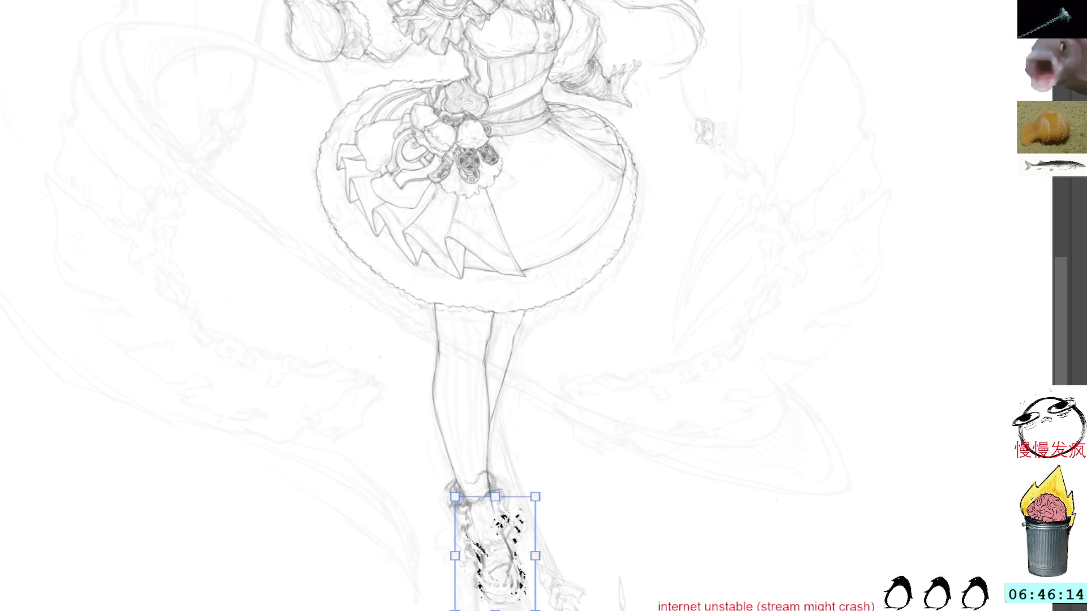
key("ctrl+d")
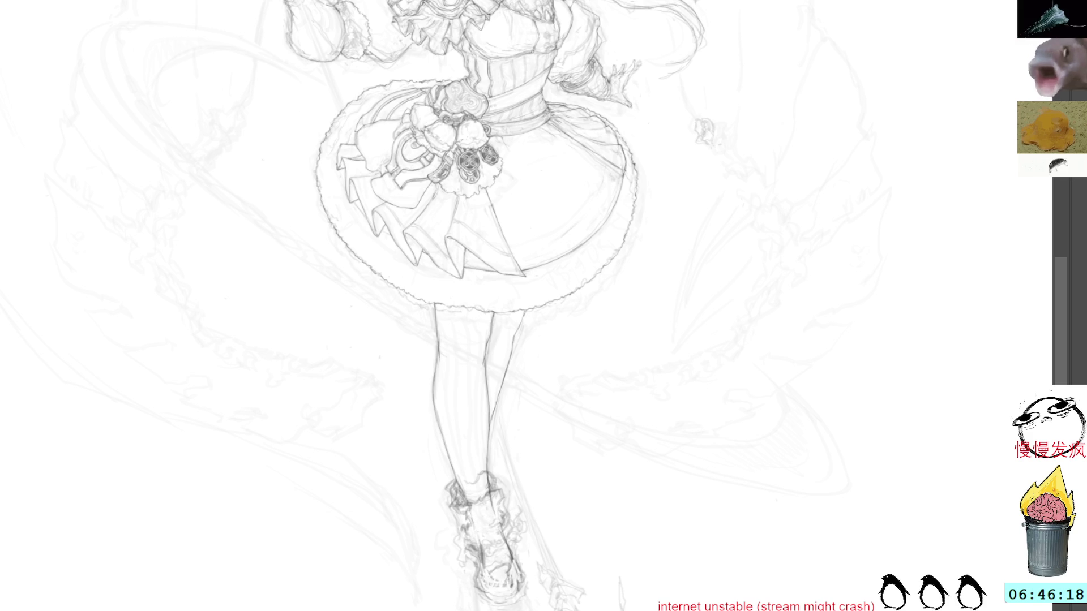
Transform the shoe again, then undo and redo to compare the versions.
mouse_move(541, 608)
left_mouse_down()
mouse_move(510, 552)
mouse_move(523, 605)
mouse_move(501, 572)
left_mouse_up()
key("ctrl+t")
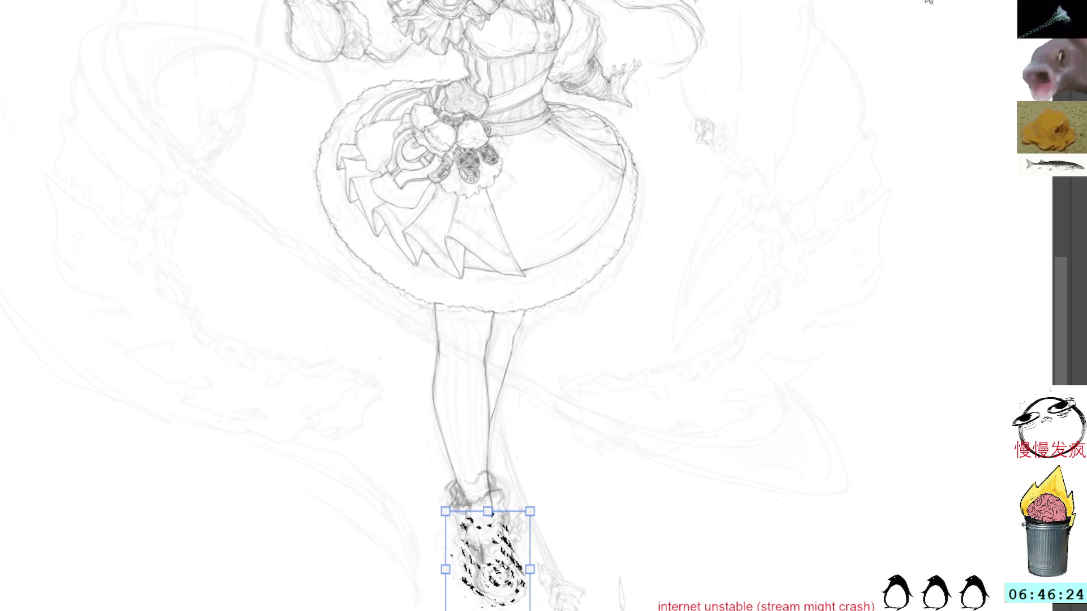
key("Return")
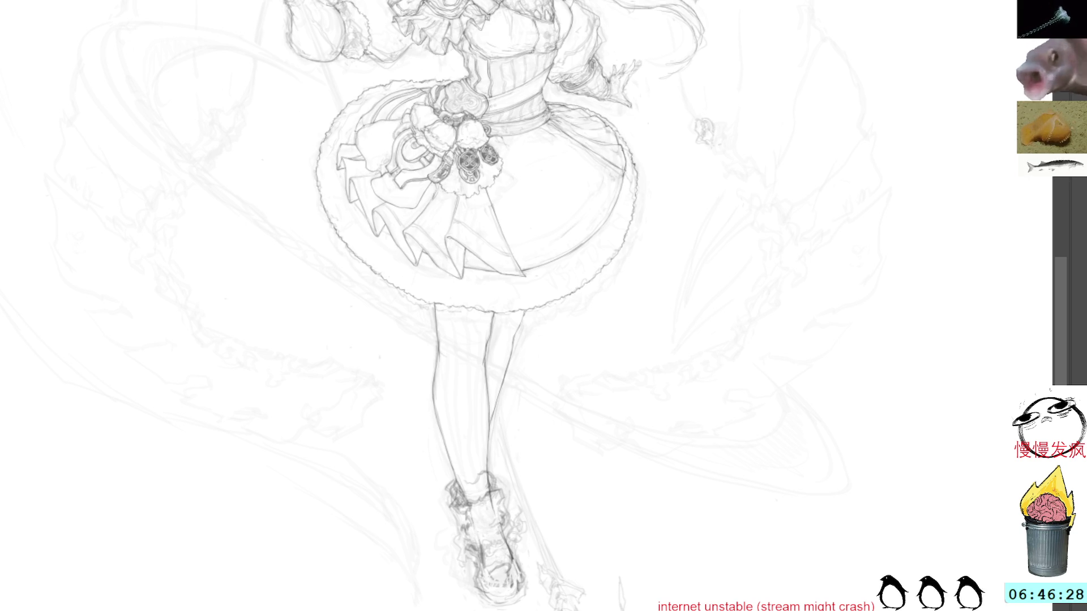
key("ctrl+z")
key("ctrl+shift+z")
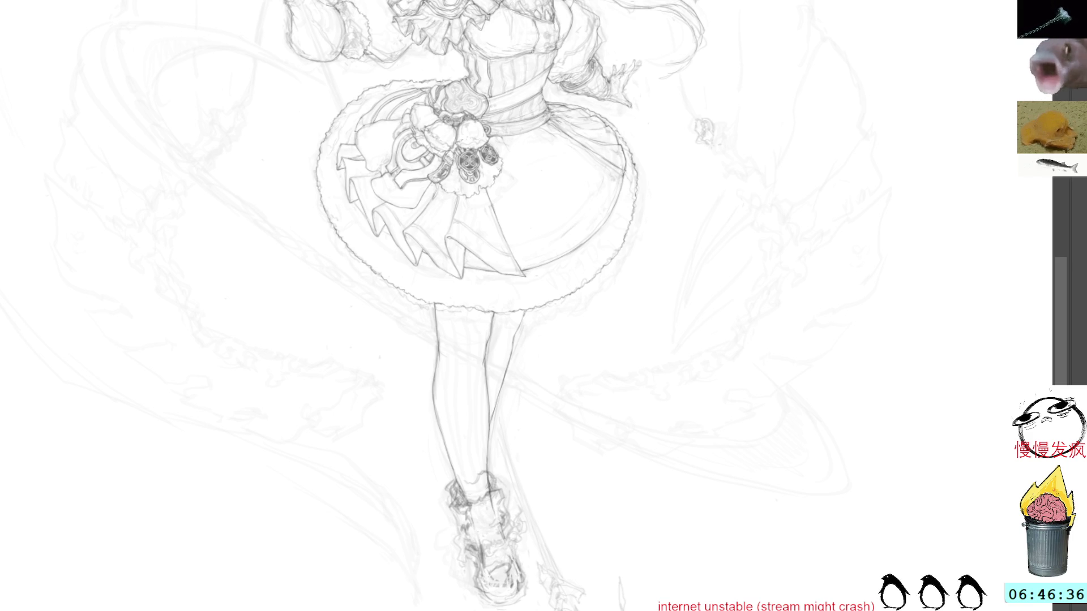
key("ctrl+z")
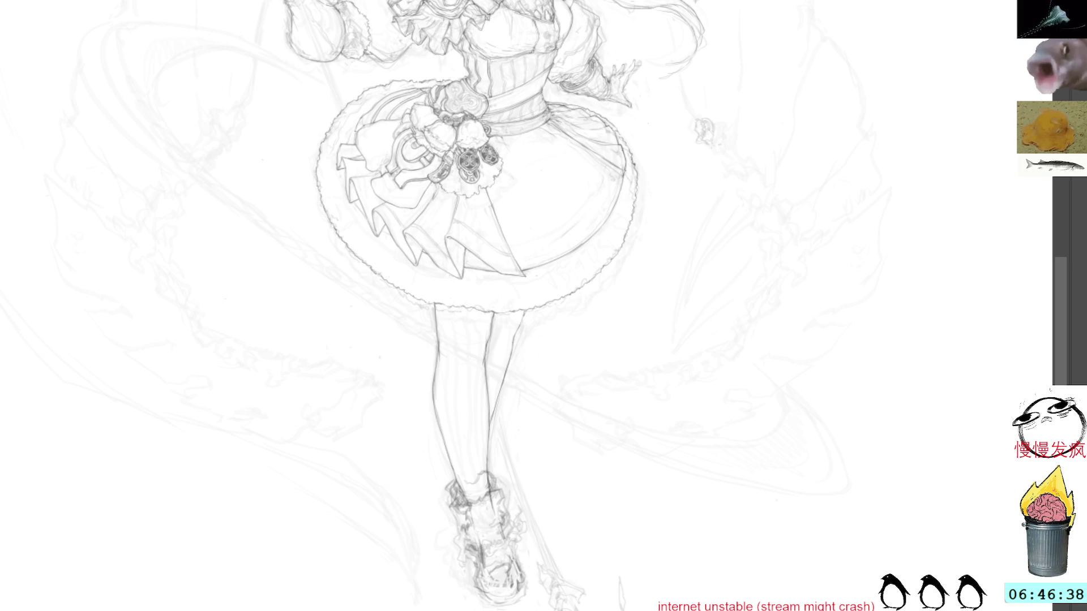
Compare boot versions with undo/redo, then remove the rough lines around the sock and shoe.
key("ctrl+z")
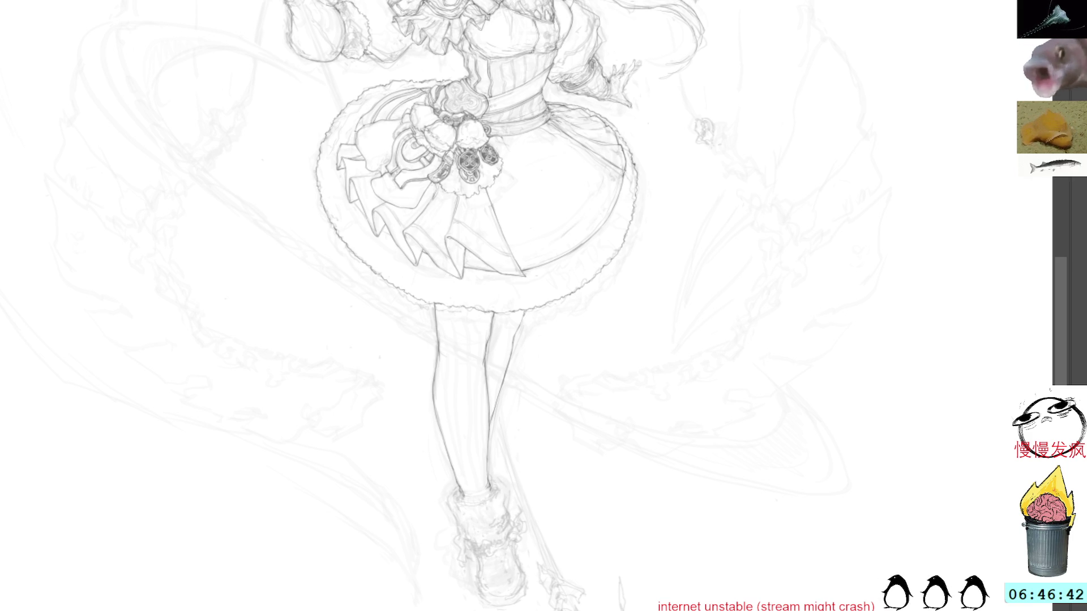
key("ctrl+y")
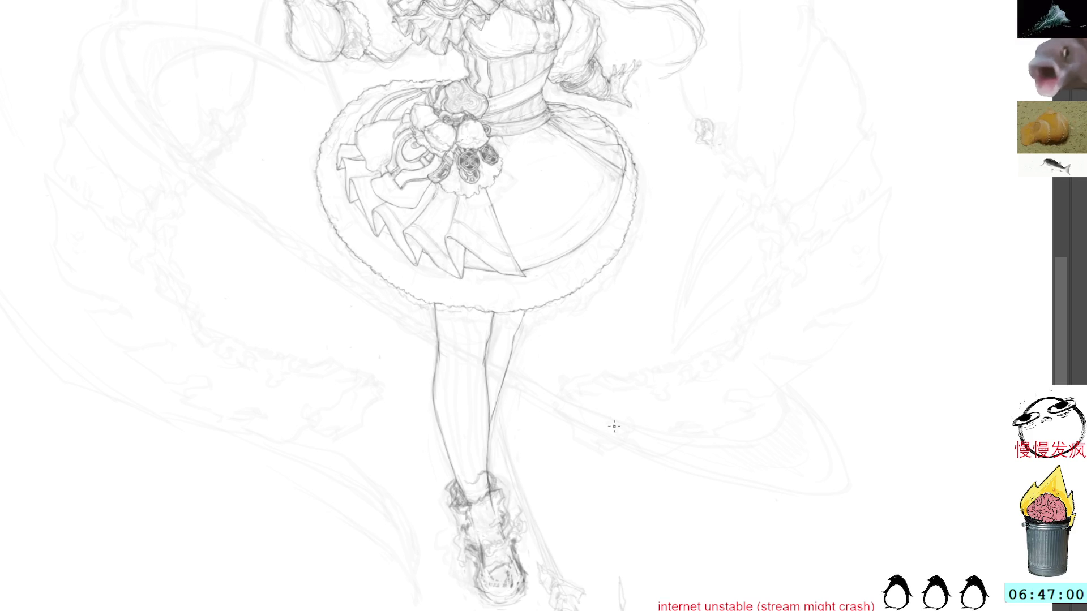
key("ctrl+z")
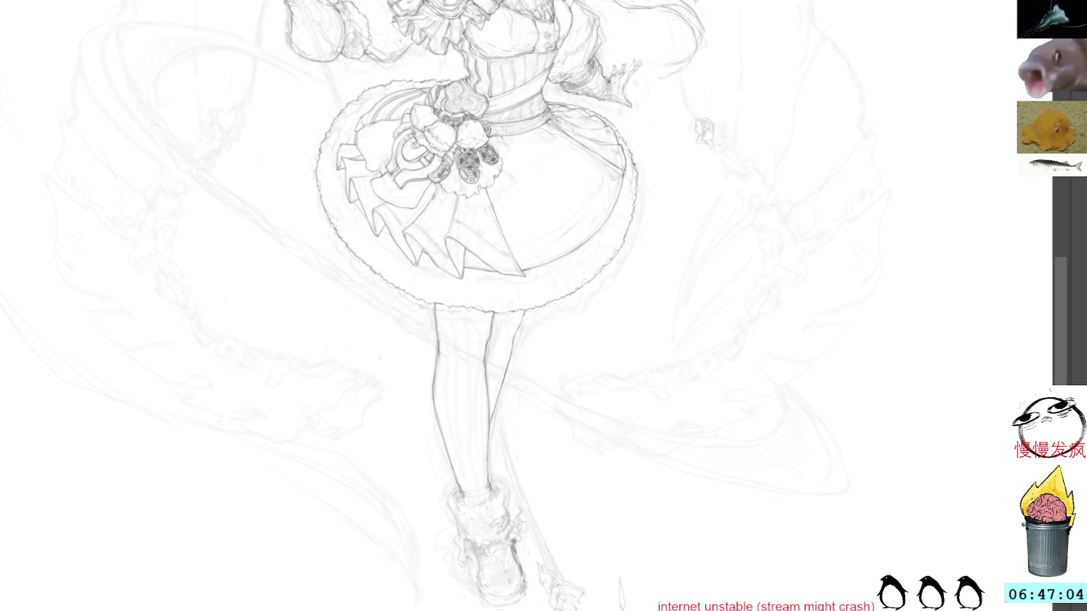
key("ctrl+shift+z")
key("ctrl+z")
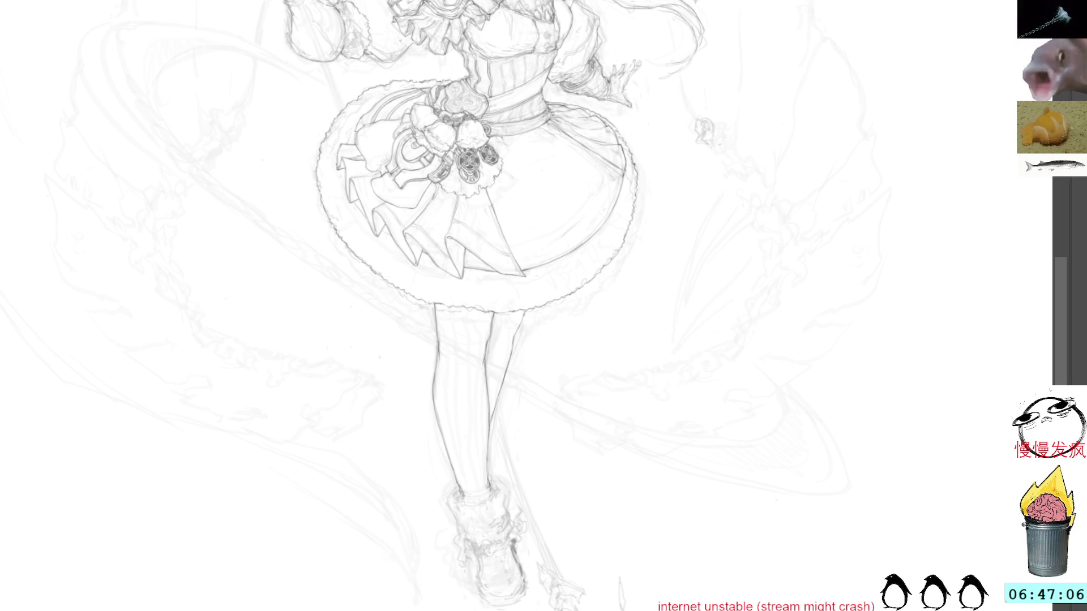
key("ctrl+shift+z")
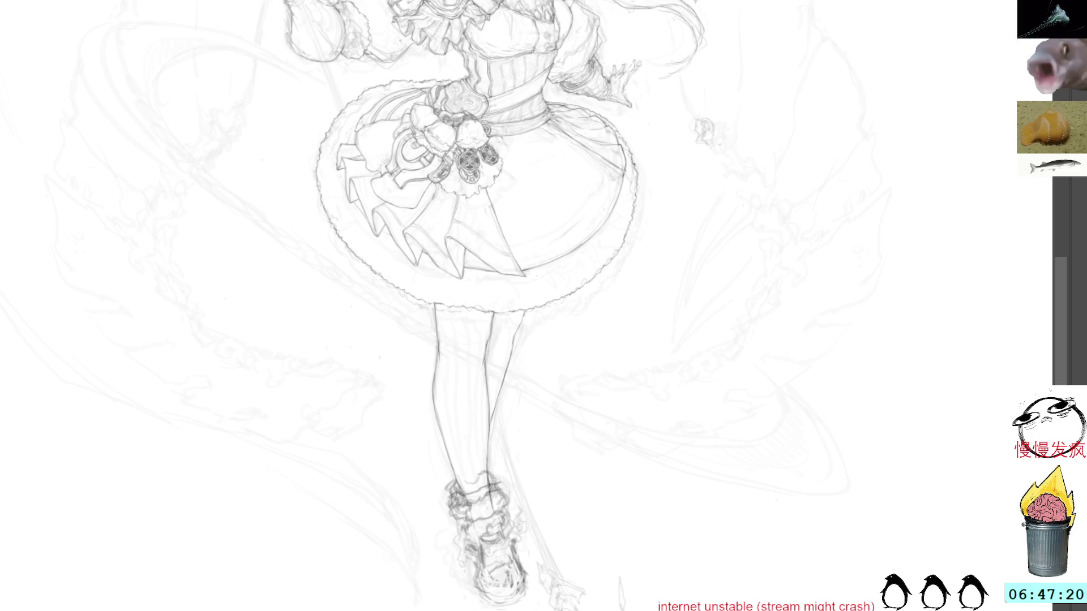
key("ctrl+z")
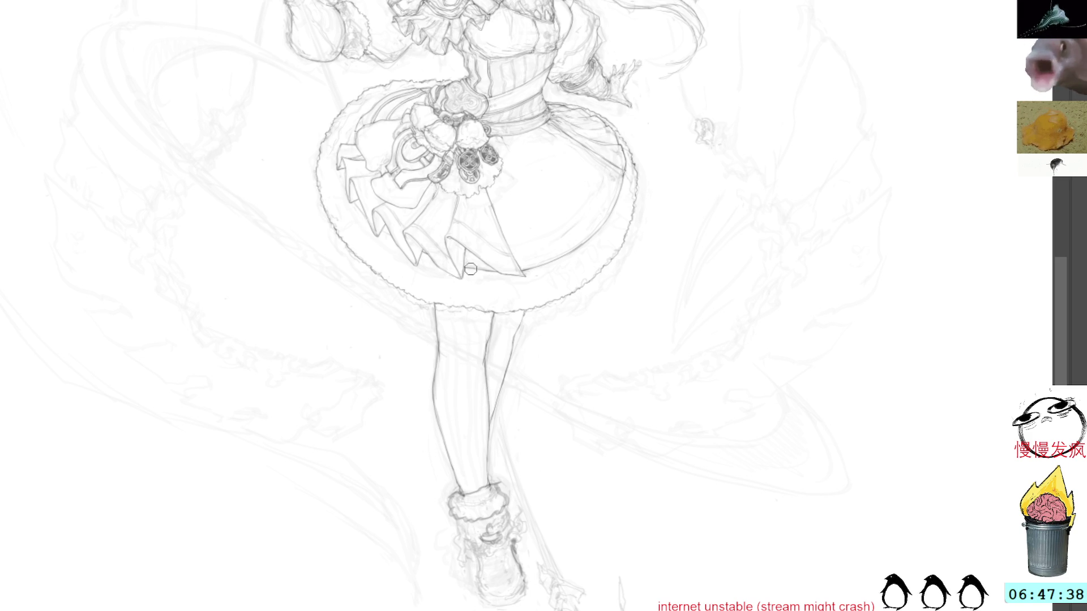
left_click(522, 473, "ctrl")
Centre the ankle and boot, tilt the view slightly clockwise, and lean the parallel guides right.
left_click_drag(521, 473, 613, 364)
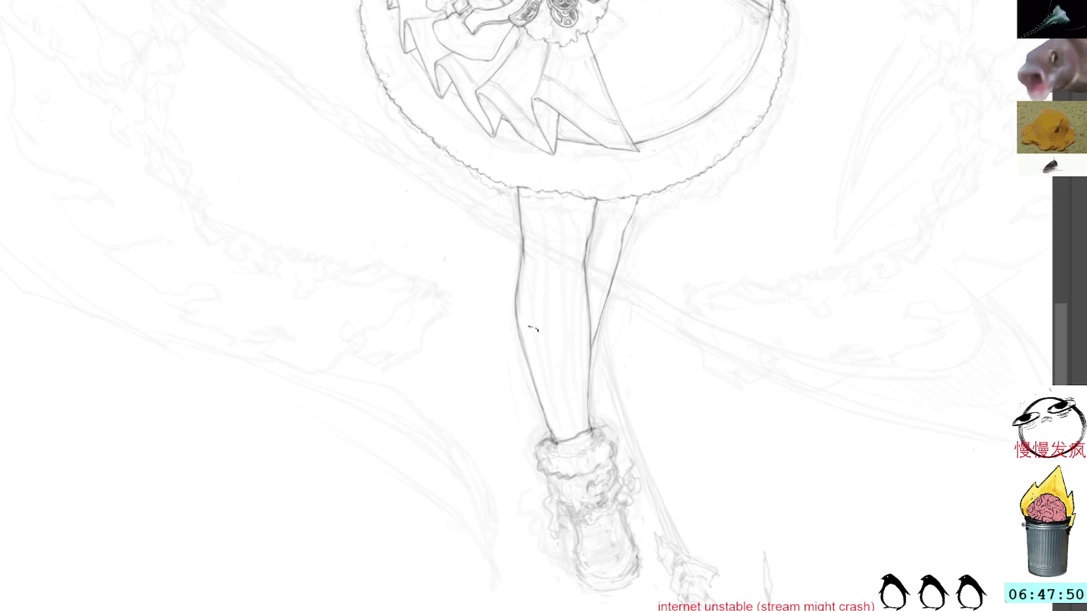
key("End")
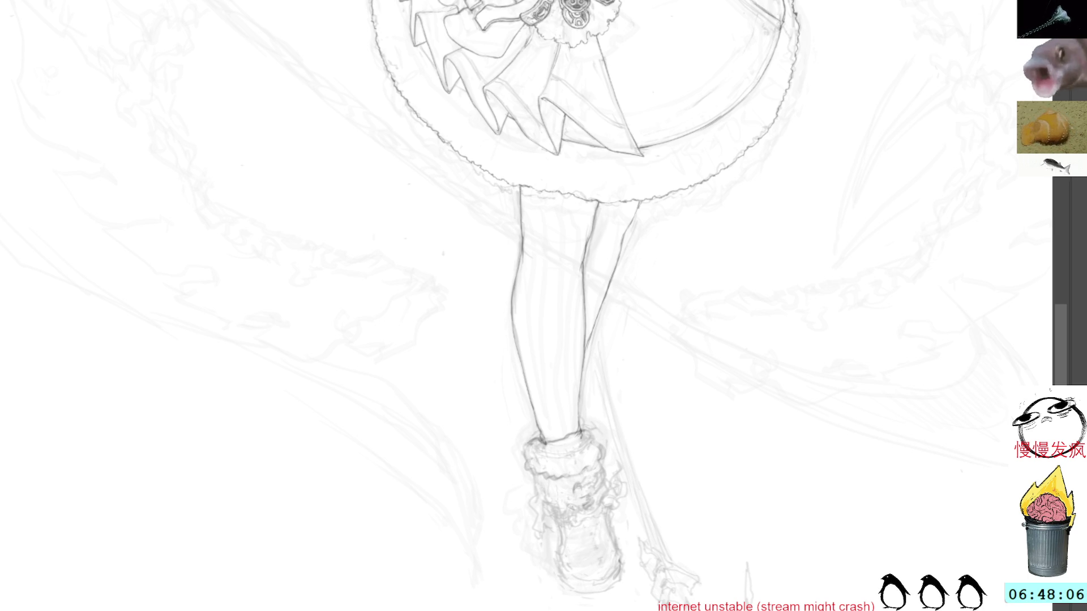
mouse_move(692, 80)
left_mouse_down()
mouse_move(662, 53)
mouse_move(698, 49)
left_mouse_up()
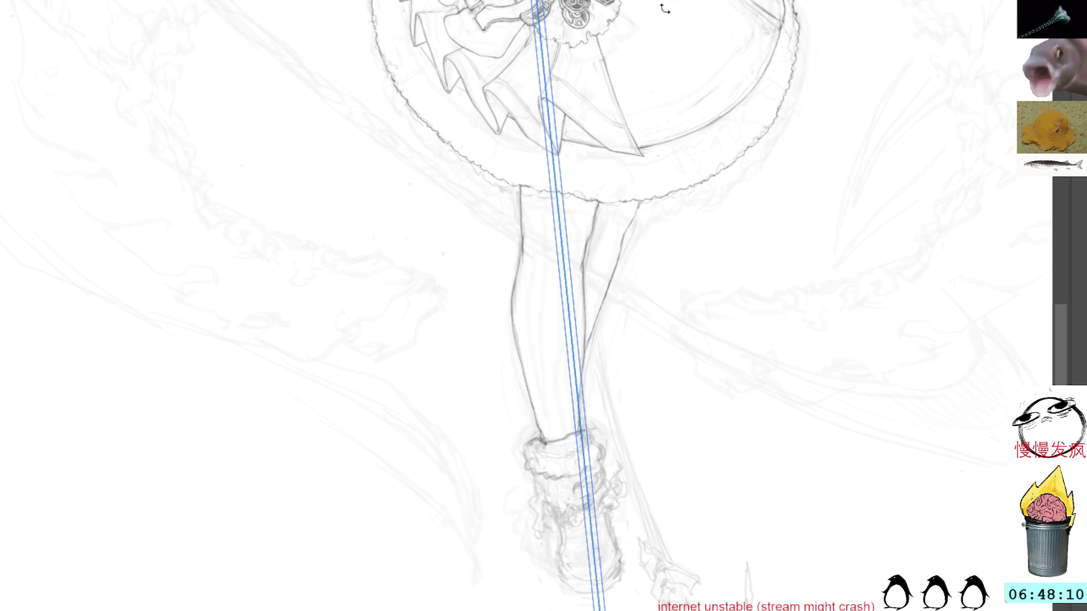
Remove the parallel guides, rotate the view back, and place a vertical guide beside the leg.
mouse_move(549, 114)
left_mouse_down()
mouse_move(515, 182)
mouse_move(521, 381)
mouse_move(495, 158)
mouse_move(723, 134)
mouse_move(538, 241)
mouse_move(538, 231)
left_mouse_up()
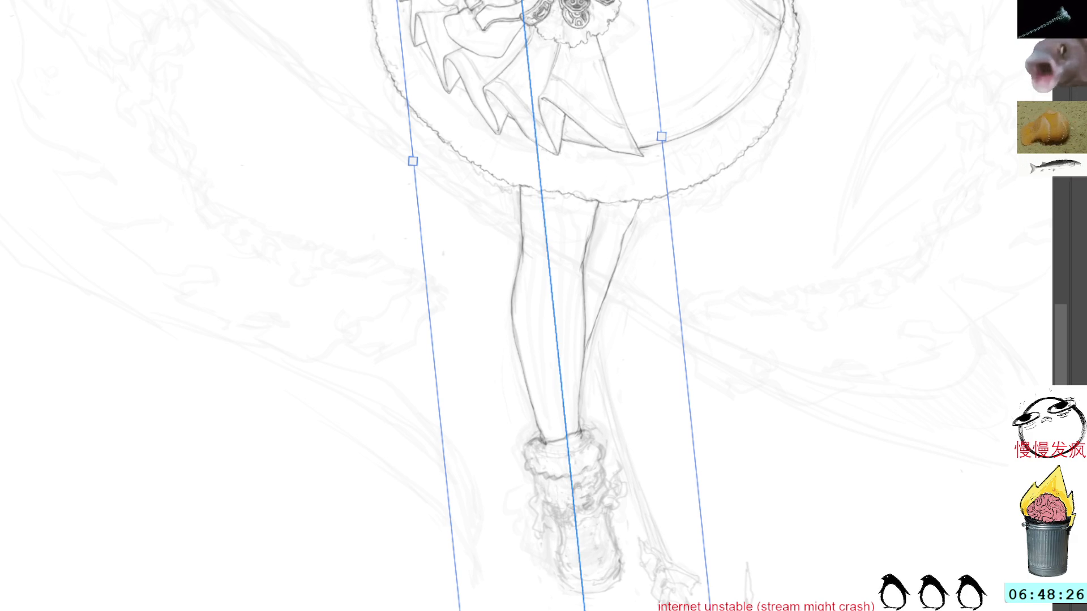
left_click_drag(649, 108, 654, 126)
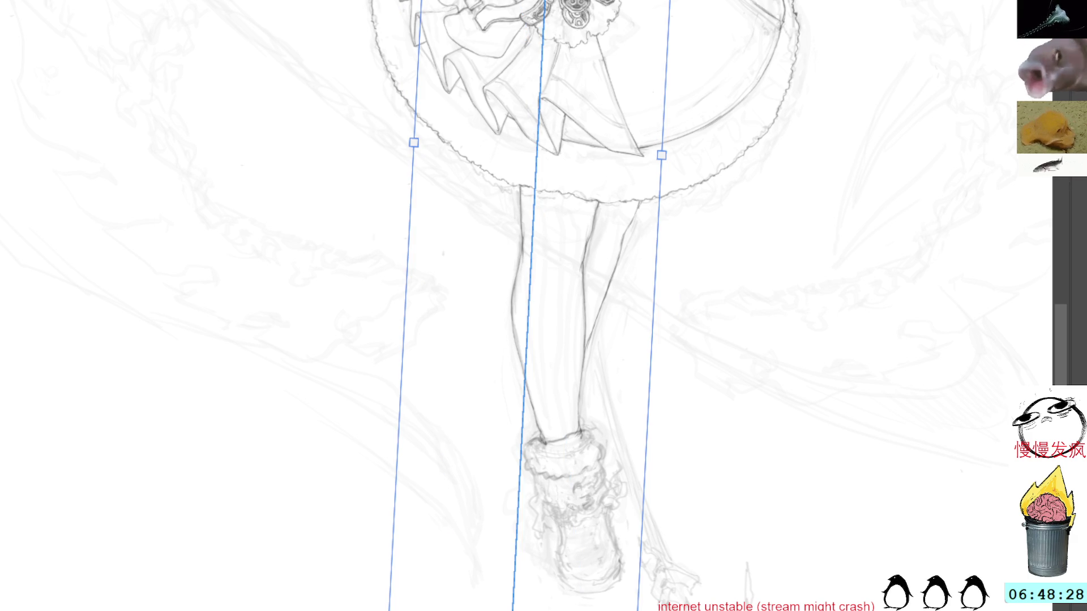
key("ctrl+shift+1")
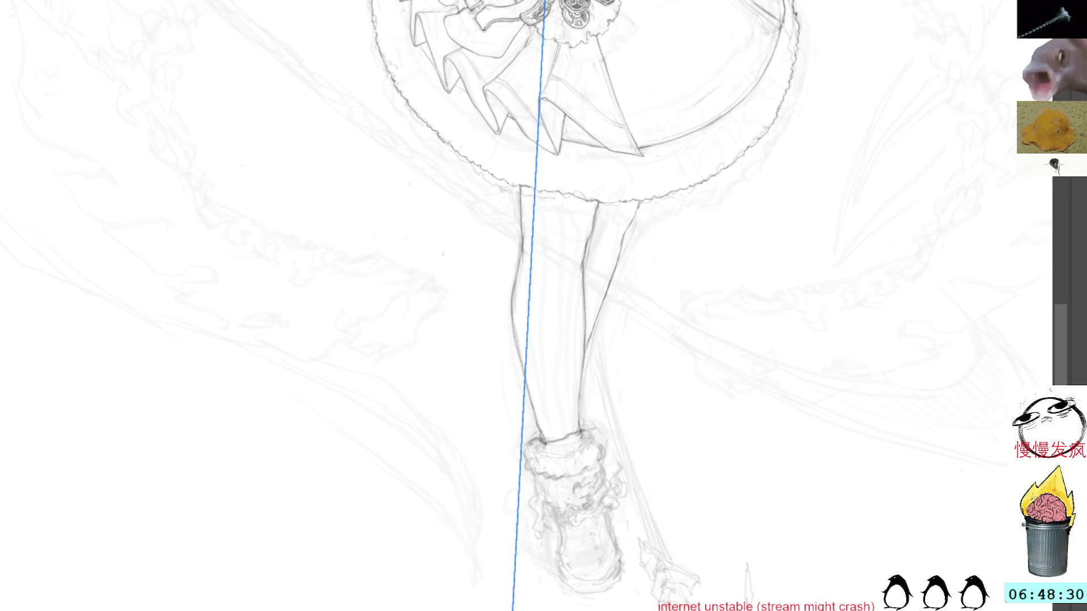
left_click_drag(838, 199, 843, 170)
left_click_drag(674, 386, 769, 301)
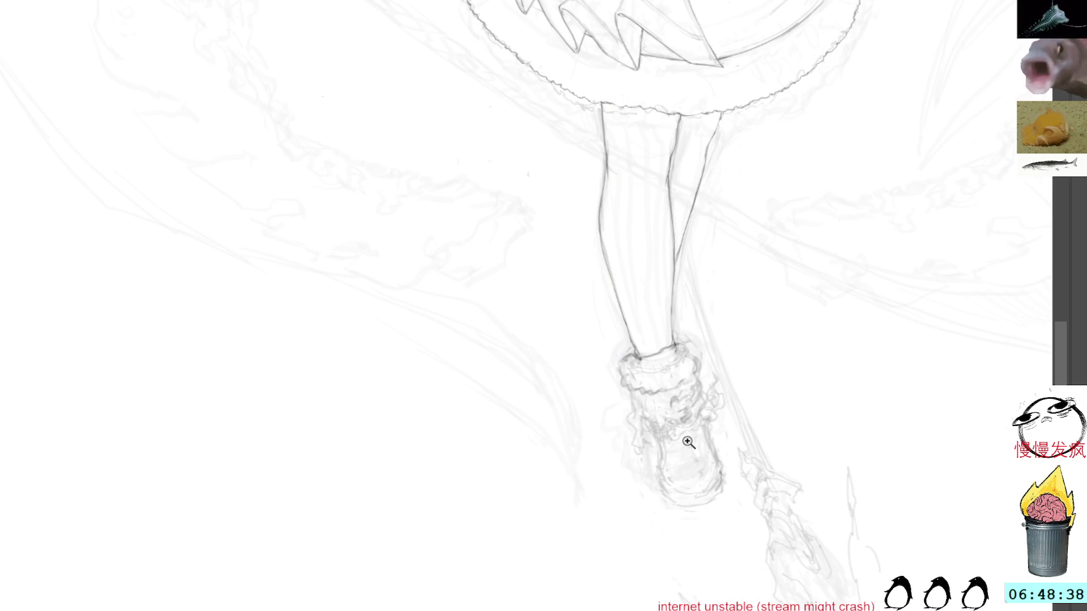
Sketch the mirrored frilled cuff at the boot top with an emblem beneath it.
scroll(688, 443, "up", 3)
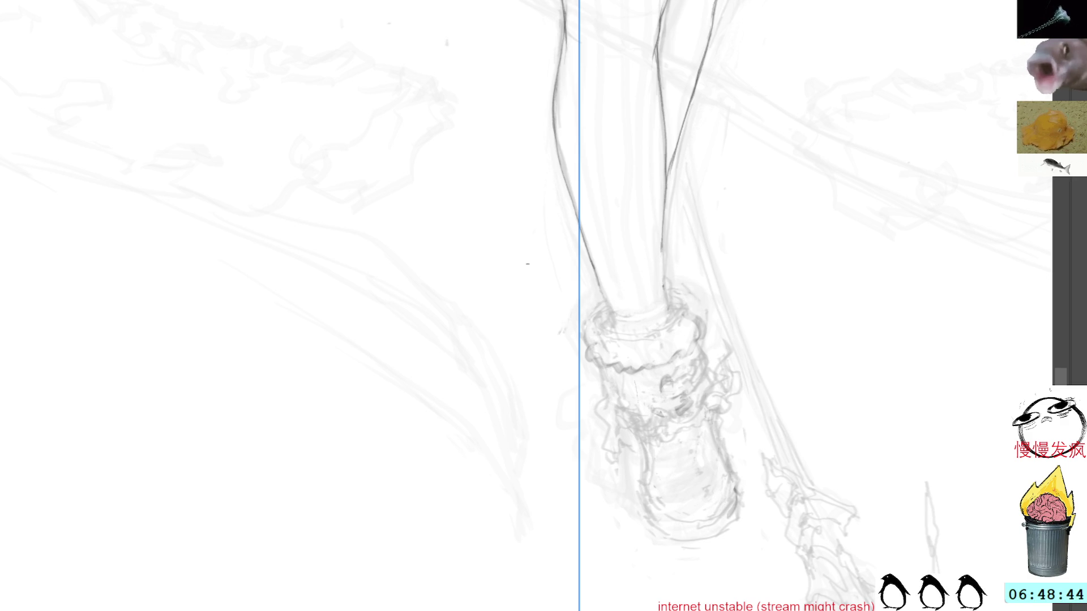
mouse_move(514, 345)
left_mouse_down()
mouse_move(533, 344)
mouse_move(526, 362)
left_mouse_up()
left_click_drag(526, 368, 535, 377)
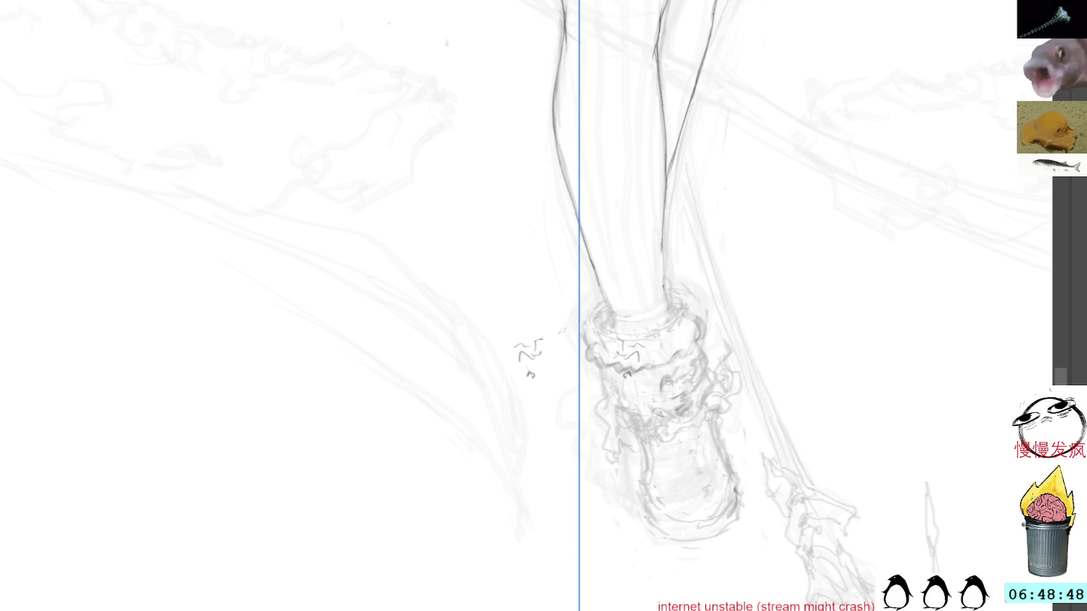
left_click_drag(536, 340, 572, 336)
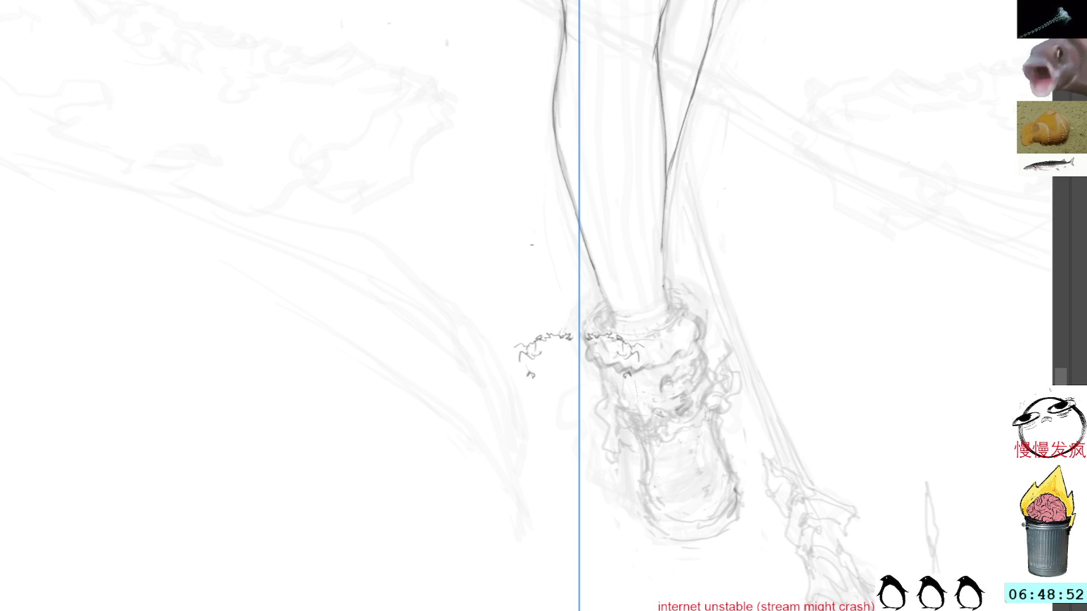
mouse_move(525, 379)
left_mouse_down()
mouse_move(579, 380)
mouse_move(548, 394)
mouse_move(576, 411)
mouse_move(577, 437)
left_mouse_up()
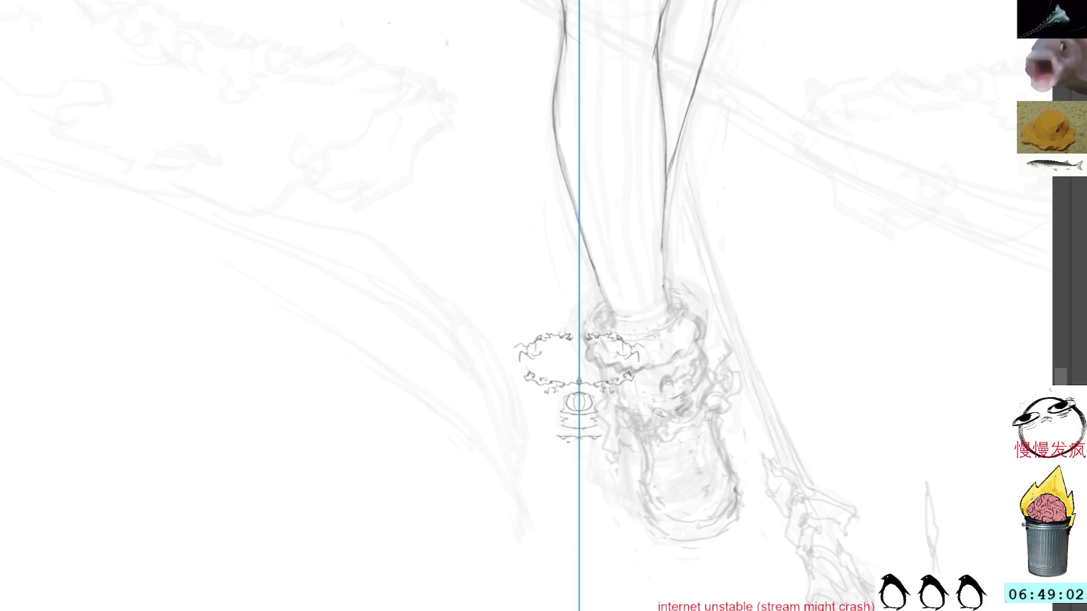
left_click_drag(538, 392, 532, 421)
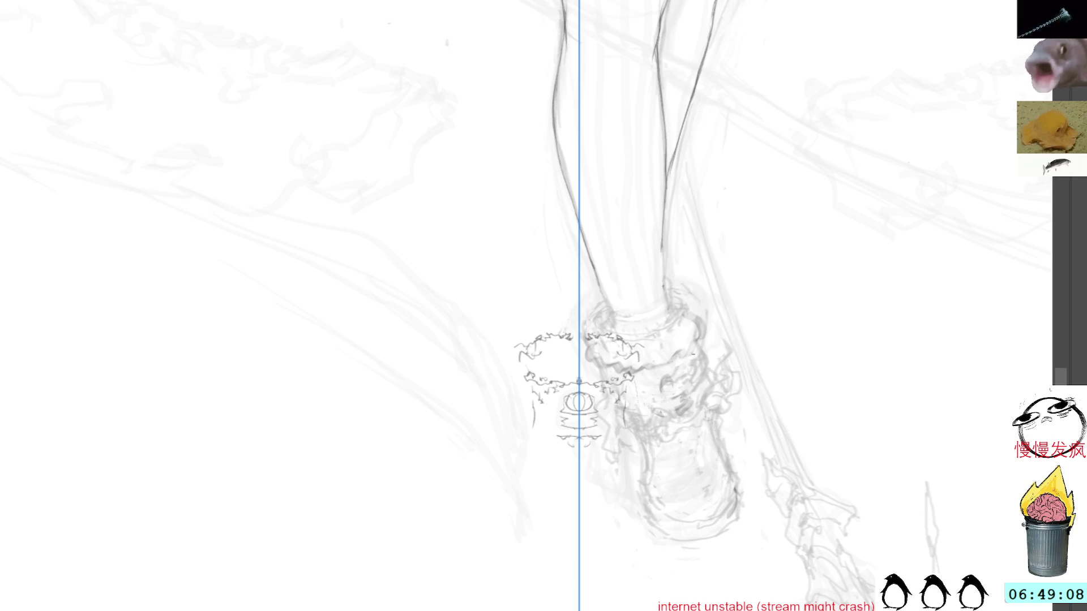
Draw the boot's symmetric sides, lower corners and toe, reset the view upright, and lasso the boot.
left_click_drag(623, 396, 616, 423)
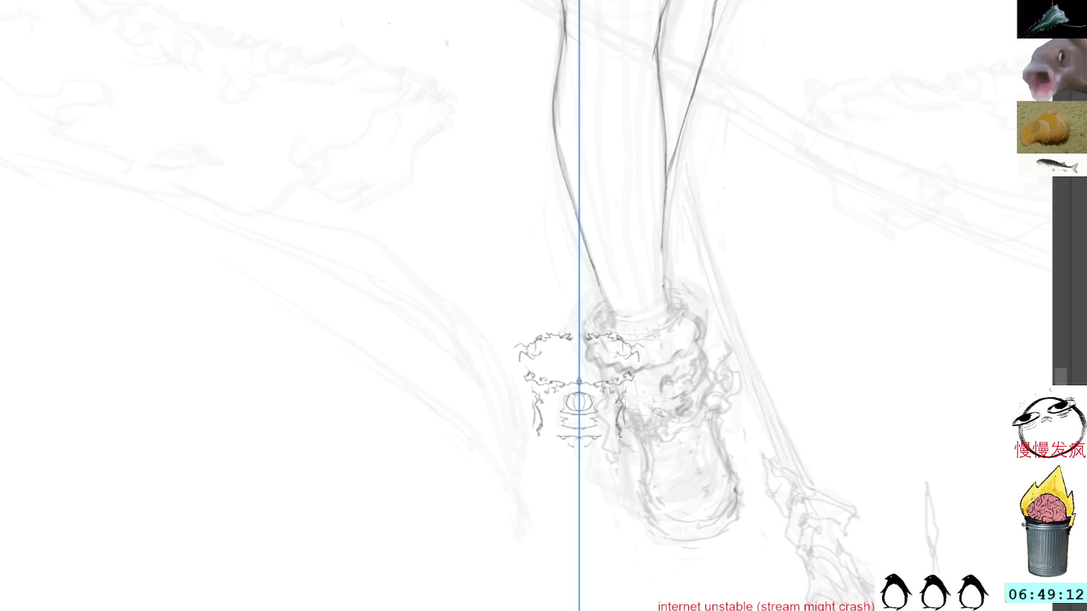
mouse_move(622, 442)
left_mouse_down()
mouse_move(626, 497)
mouse_move(579, 518)
mouse_move(612, 510)
left_mouse_up()
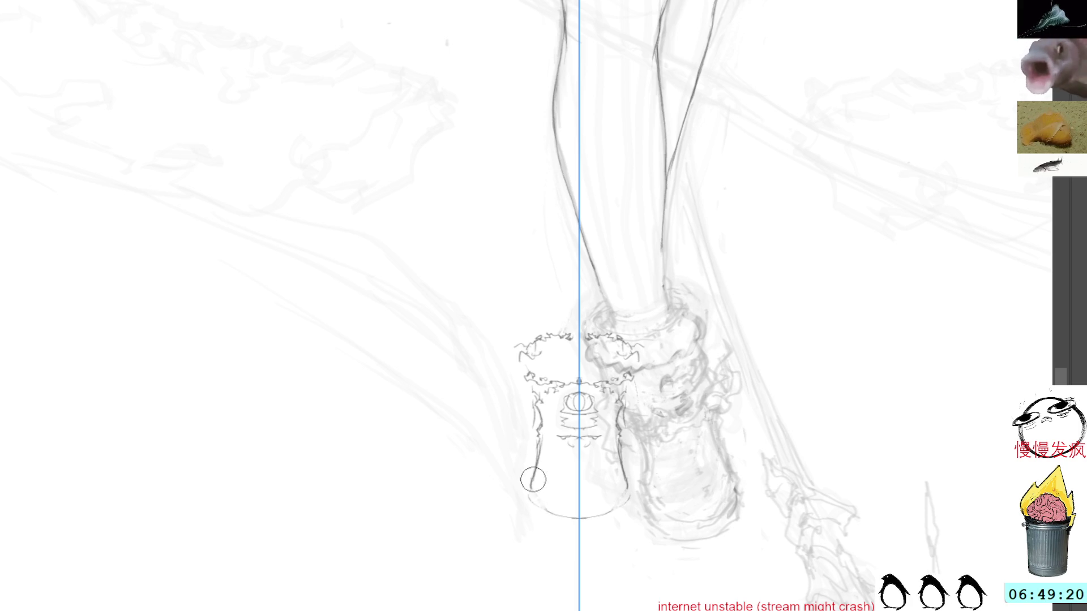
mouse_move(533, 495)
left_mouse_down()
mouse_move(544, 507)
mouse_move(771, 407)
mouse_move(756, 312)
mouse_move(725, 365)
left_mouse_up()
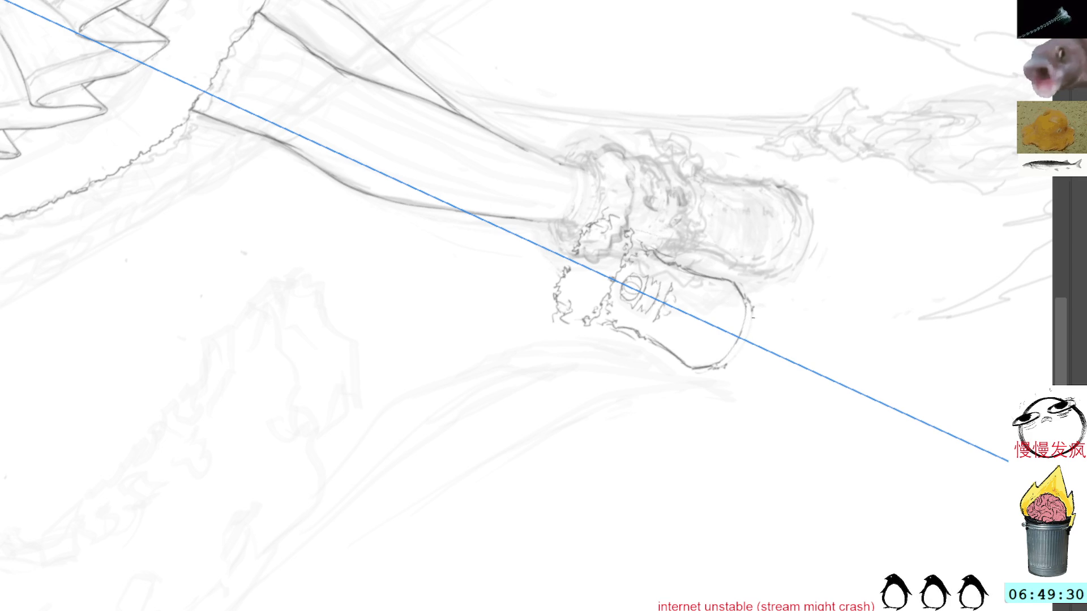
left_click_drag(753, 311, 726, 364)
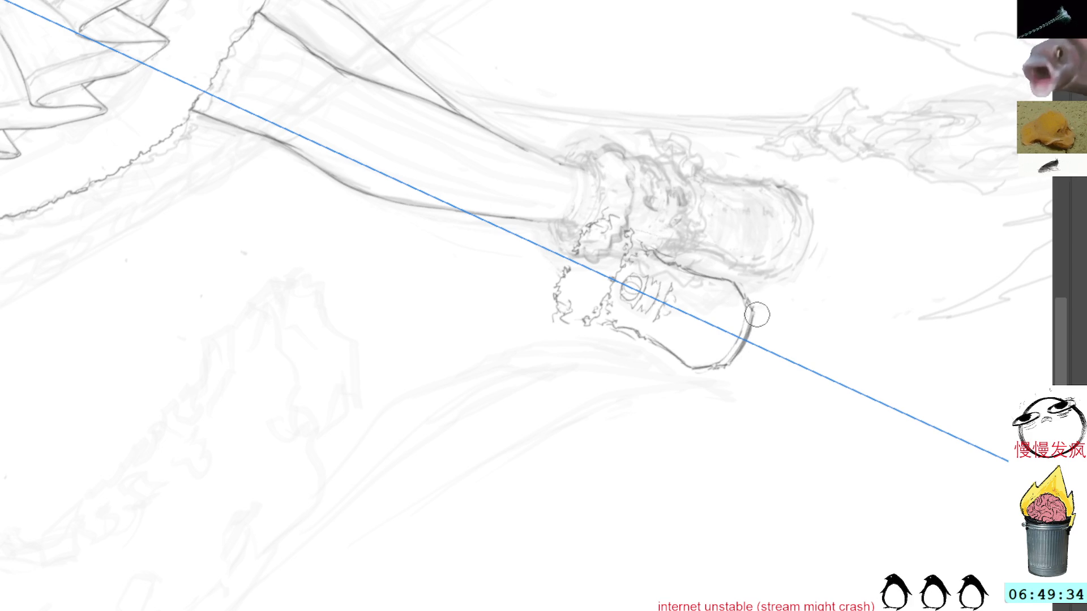
mouse_move(759, 309)
left_mouse_down()
mouse_move(825, 226)
mouse_move(837, 269)
mouse_move(767, 317)
left_mouse_up()
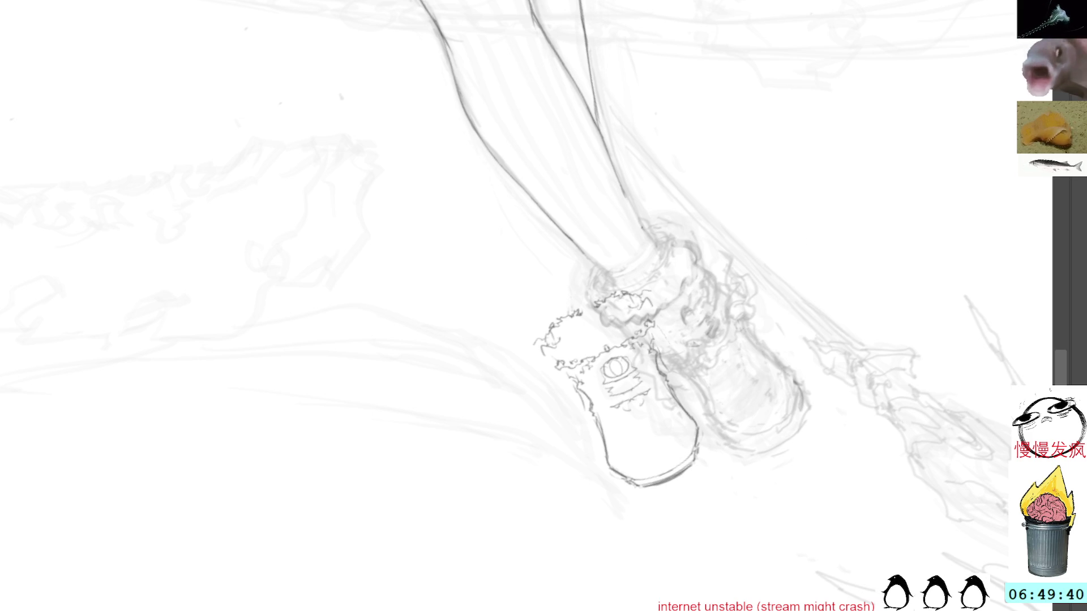
key("5")
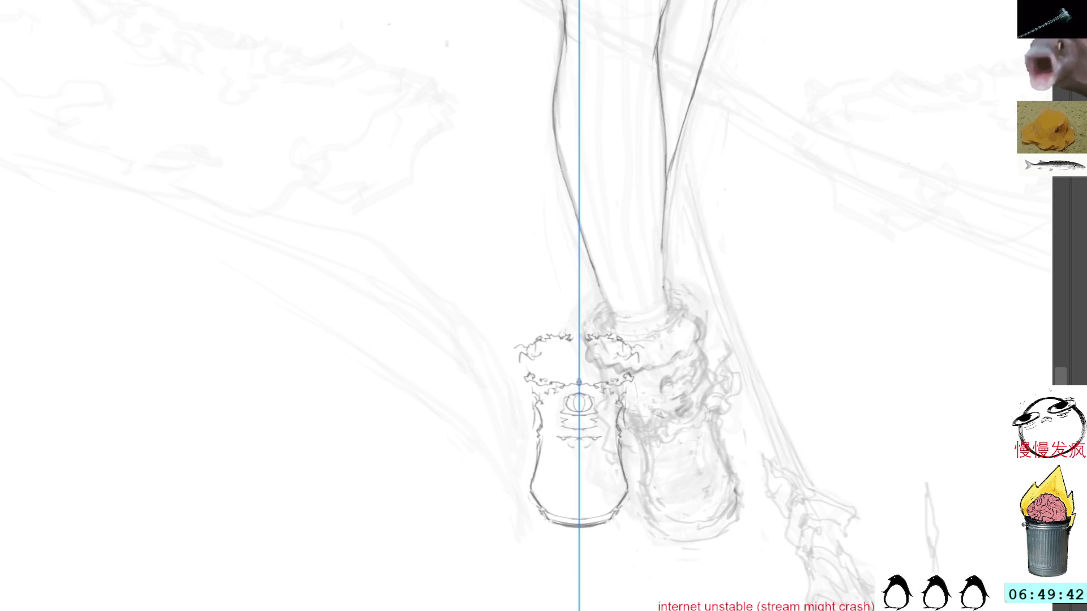
mouse_move(552, 300)
left_mouse_down()
mouse_move(516, 575)
mouse_move(652, 378)
mouse_move(552, 303)
left_mouse_up()
Try moving and slanting the lassoed boot, cancel, then delete it and deselect.
key("ctrl+t")
mouse_move(604, 444)
left_mouse_down()
mouse_move(745, 449)
mouse_move(712, 440)
left_mouse_up()
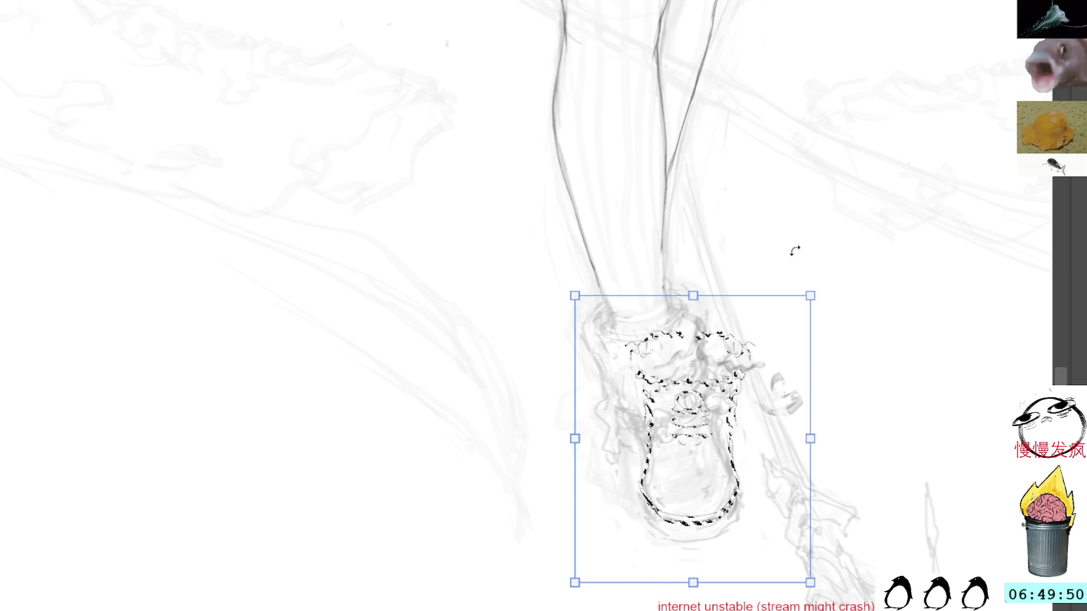
mouse_move(694, 294)
left_mouse_down()
mouse_move(652, 293)
mouse_move(677, 289)
left_mouse_up()
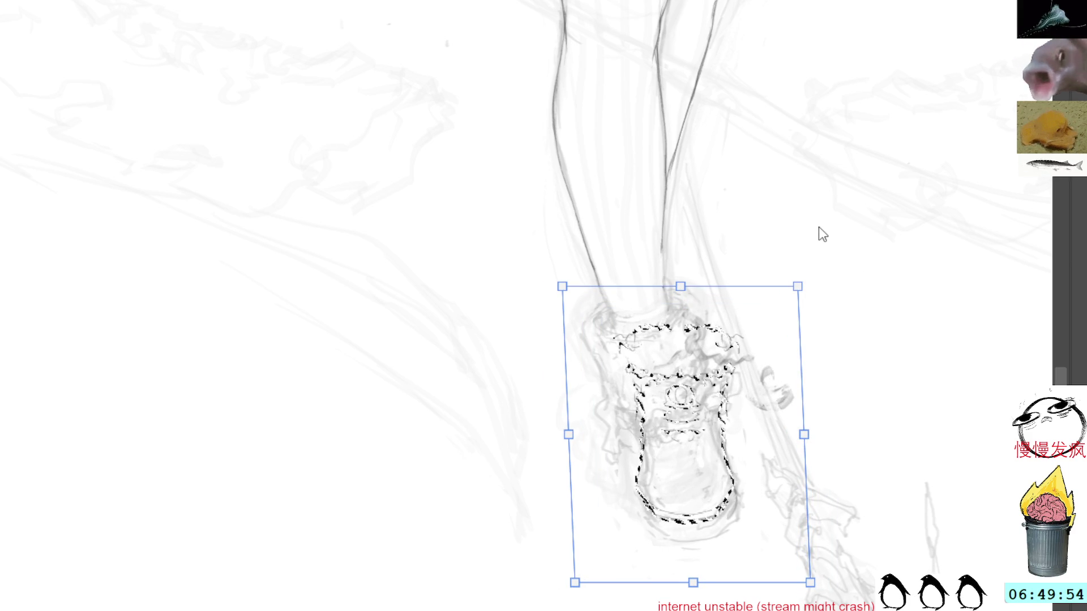
key("Escape")
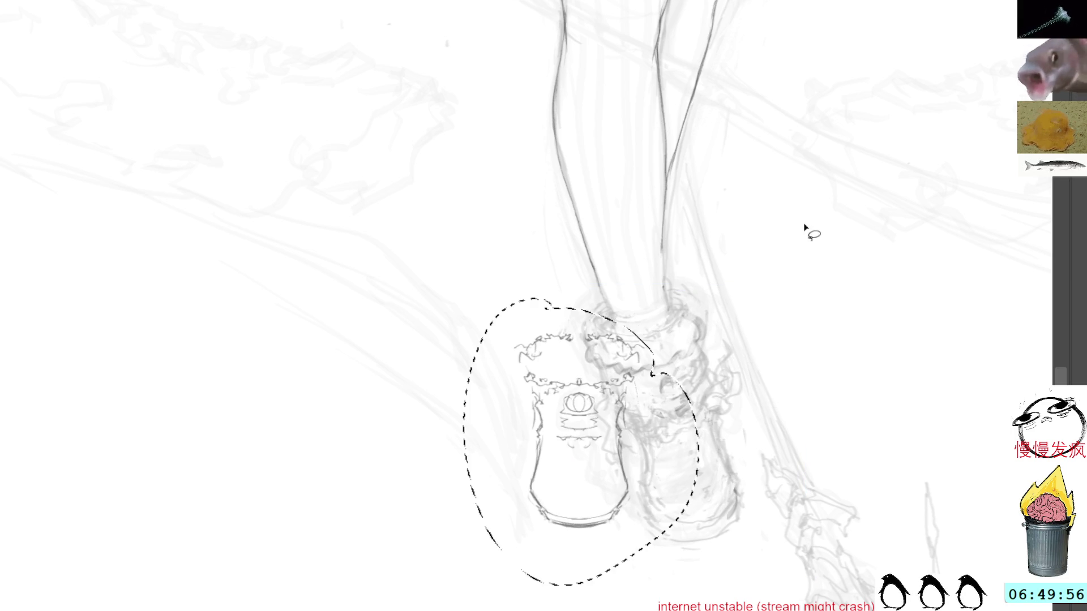
key("Delete")
key("ctrl+d")
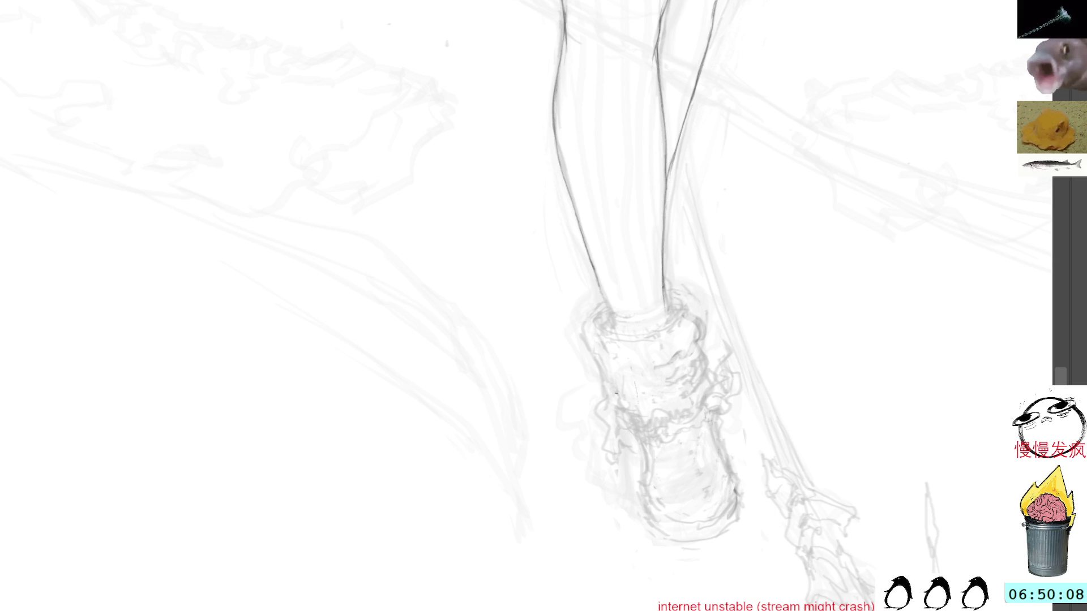
Add a few dark lines to the shoe edges, then zoom out and pan up to the skirt and torso.
left_click_drag(634, 450, 645, 498)
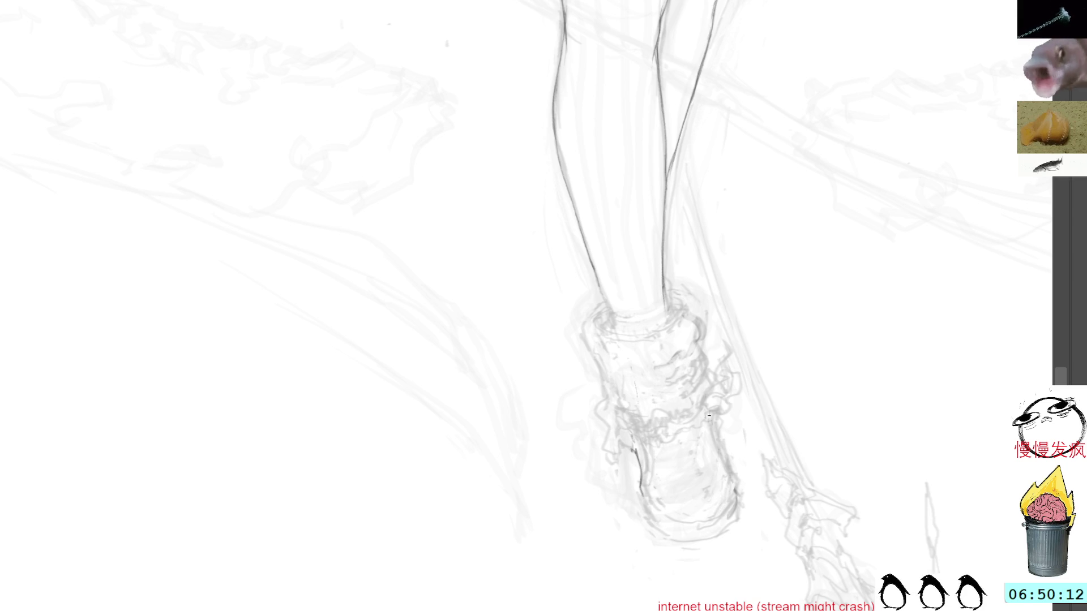
left_click_drag(730, 471, 729, 491)
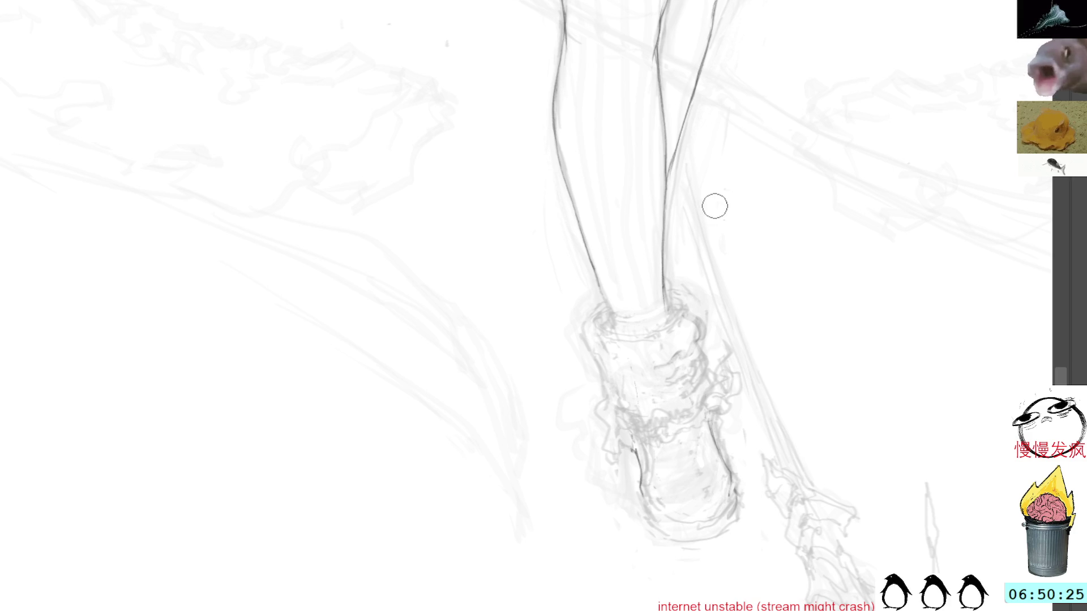
scroll(274, 53, "down", 2)
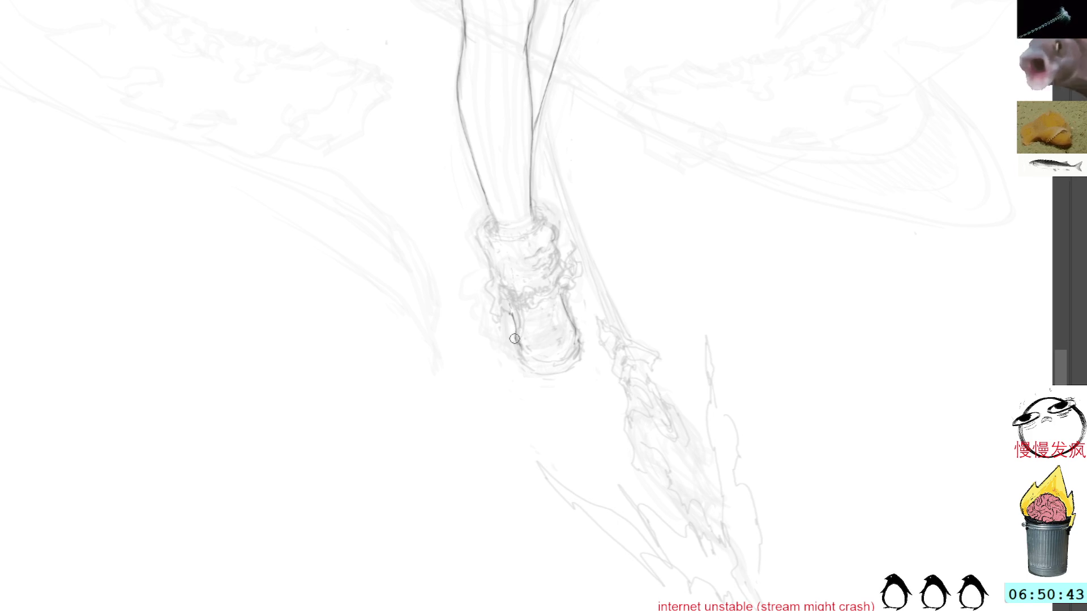
left_click_drag(517, 332, 546, 365)
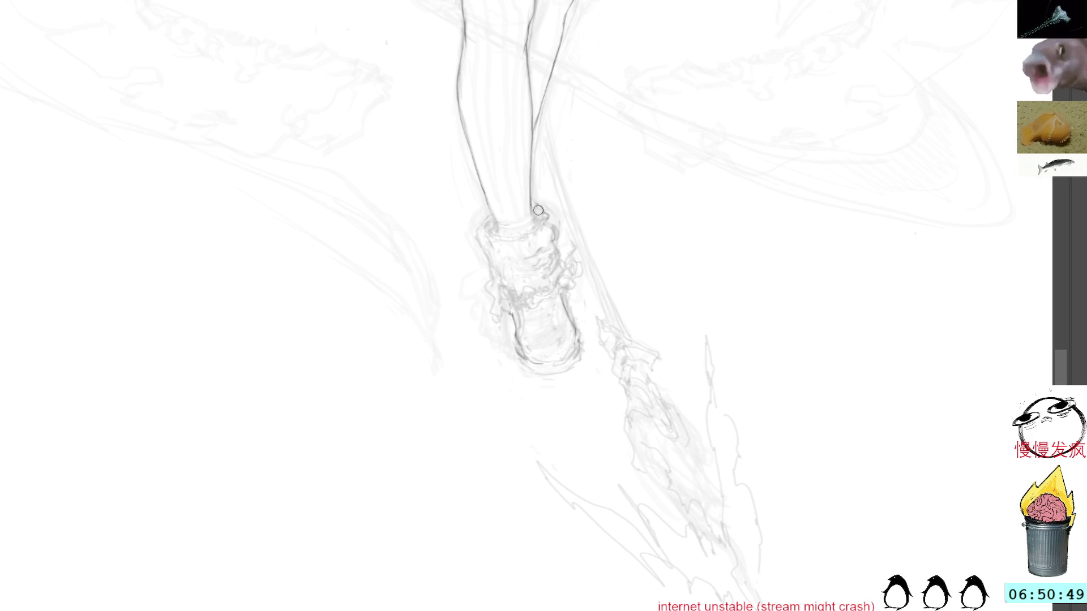
mouse_move(619, 175)
left_mouse_down()
mouse_move(660, 247)
mouse_move(675, 198)
mouse_move(670, 328)
left_mouse_up()
mouse_move(685, 11)
left_mouse_down()
mouse_move(688, 191)
mouse_move(689, 146)
left_mouse_up()
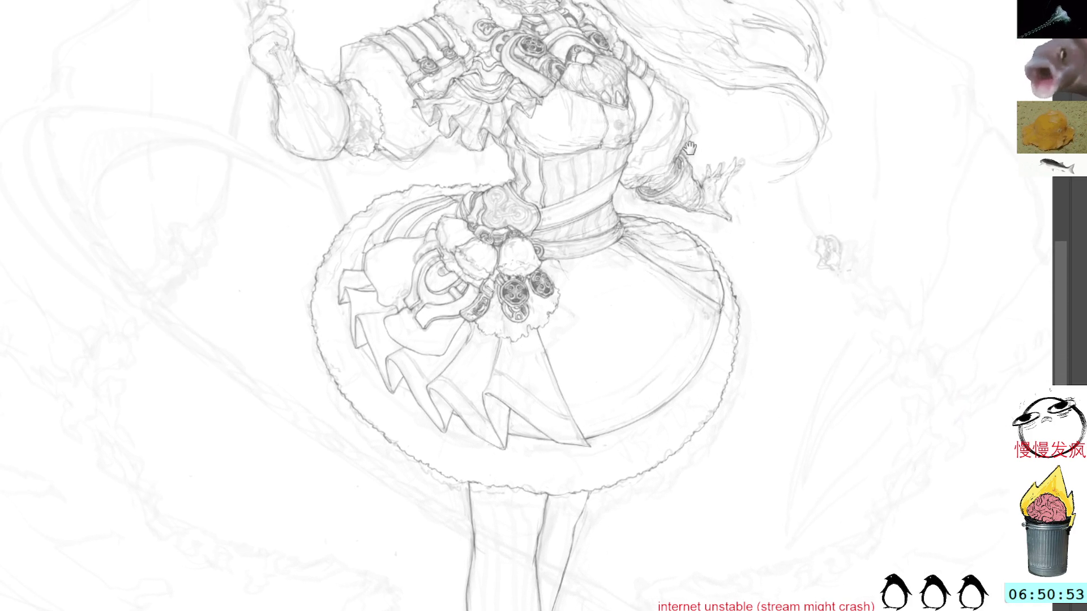
Draw and undo a trial left-leg outline, then pan up to the face and staff head.
left_click_drag(702, 538, 708, 43)
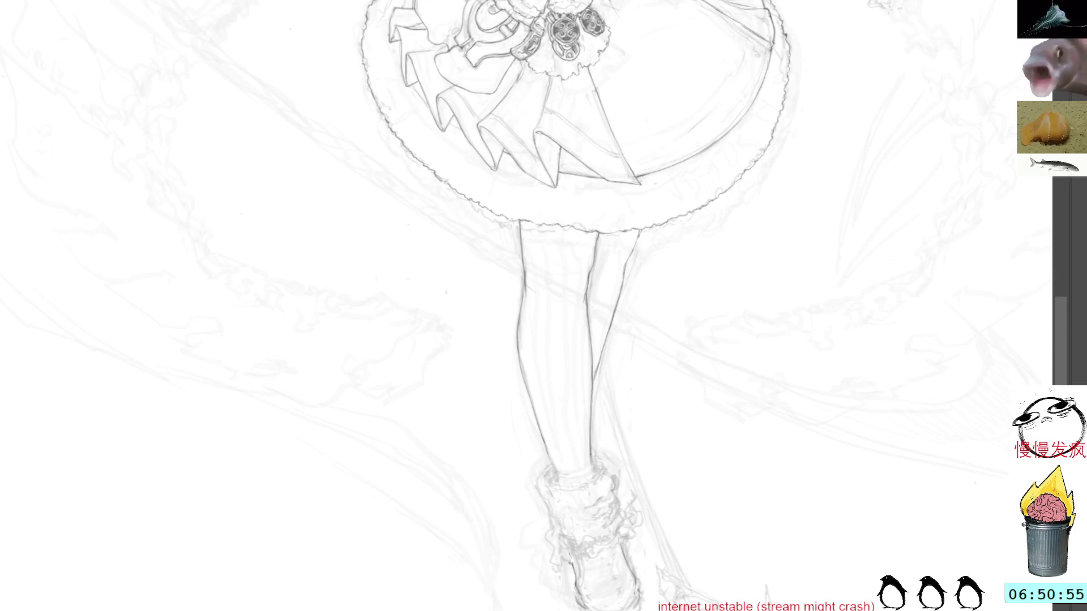
mouse_move(524, 223)
left_mouse_down()
mouse_move(533, 367)
mouse_move(561, 464)
left_mouse_up()
key("ctrl+z")
key("ctrl+z")
key("ctrl+z")
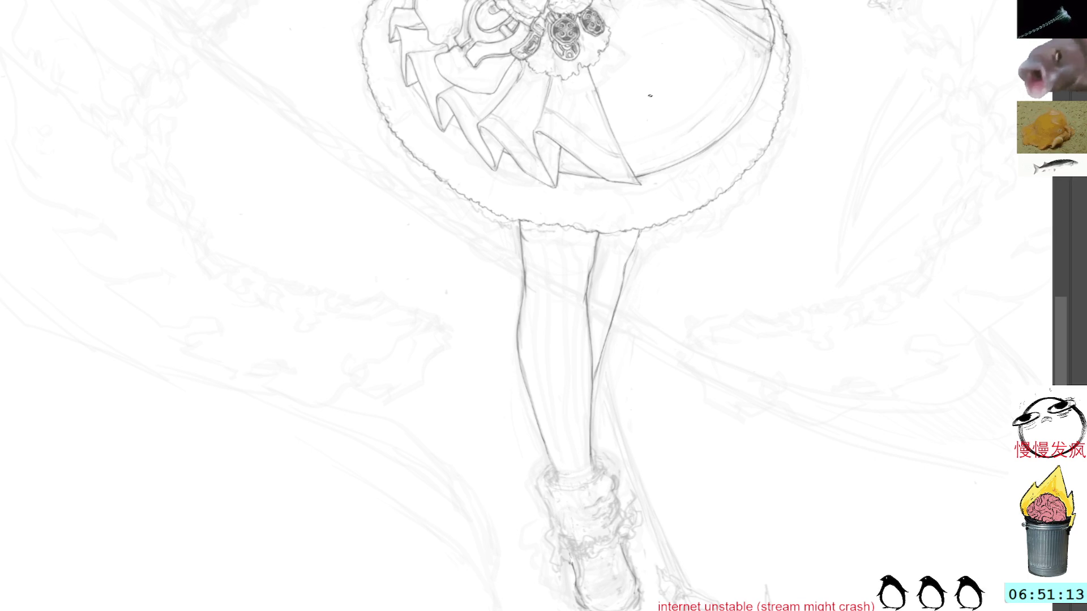
left_click_drag(873, 223, 859, 340)
mouse_move(883, 229)
left_mouse_down()
mouse_move(986, 376)
mouse_move(1081, 428)
left_mouse_up()
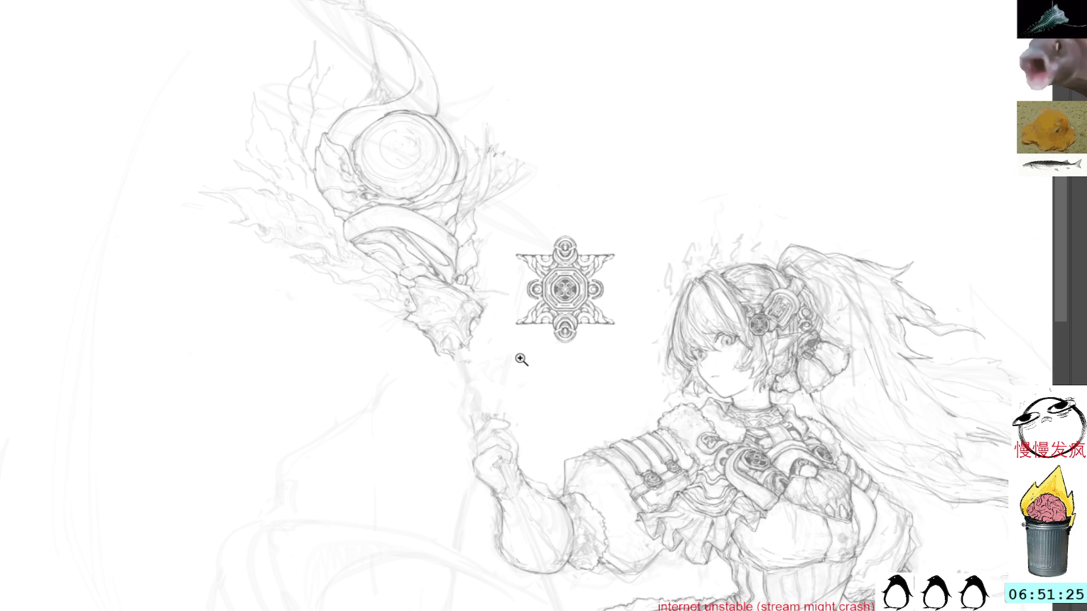
After undoing a trial stroke, draw a dark line along the staff below the hand.
scroll(522, 359, "up", 2)
left_click_drag(447, 440, 449, 414)
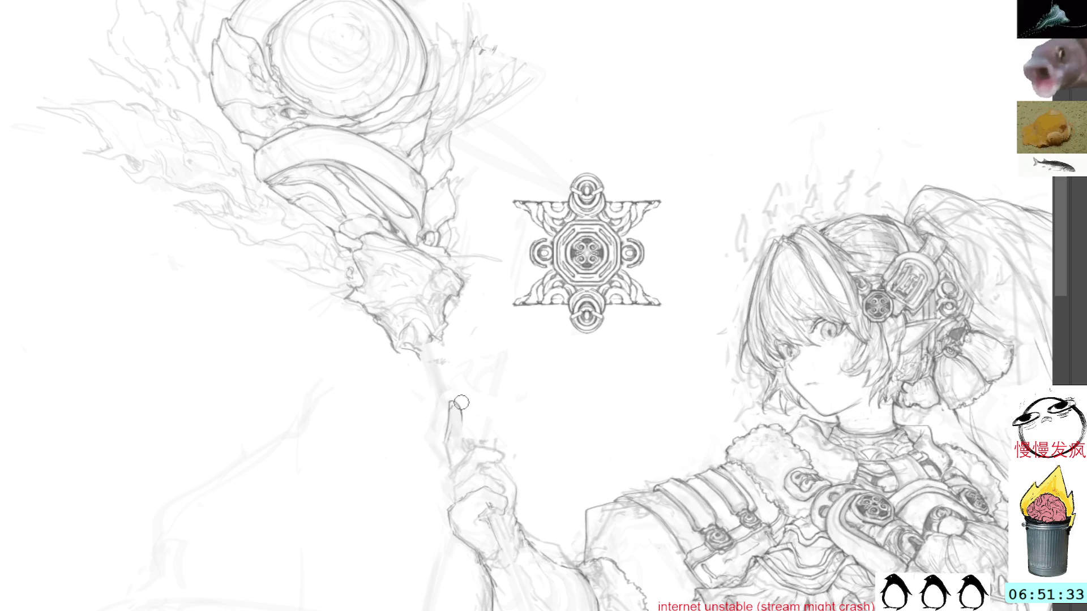
mouse_move(460, 413)
left_mouse_down()
mouse_move(444, 389)
mouse_move(443, 405)
left_mouse_up()
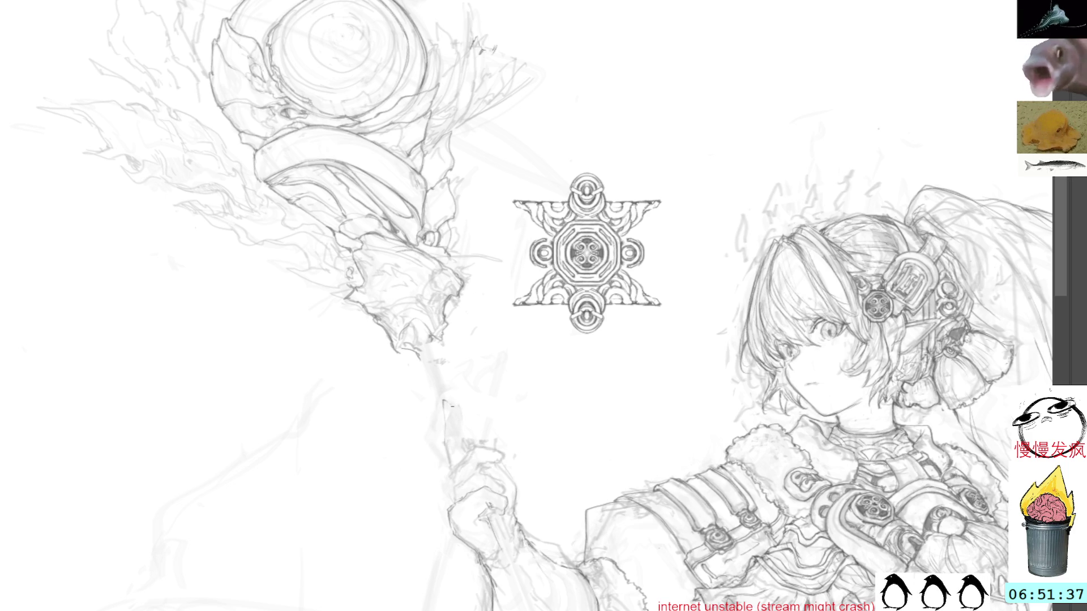
key("v")
key("ctrl+z")
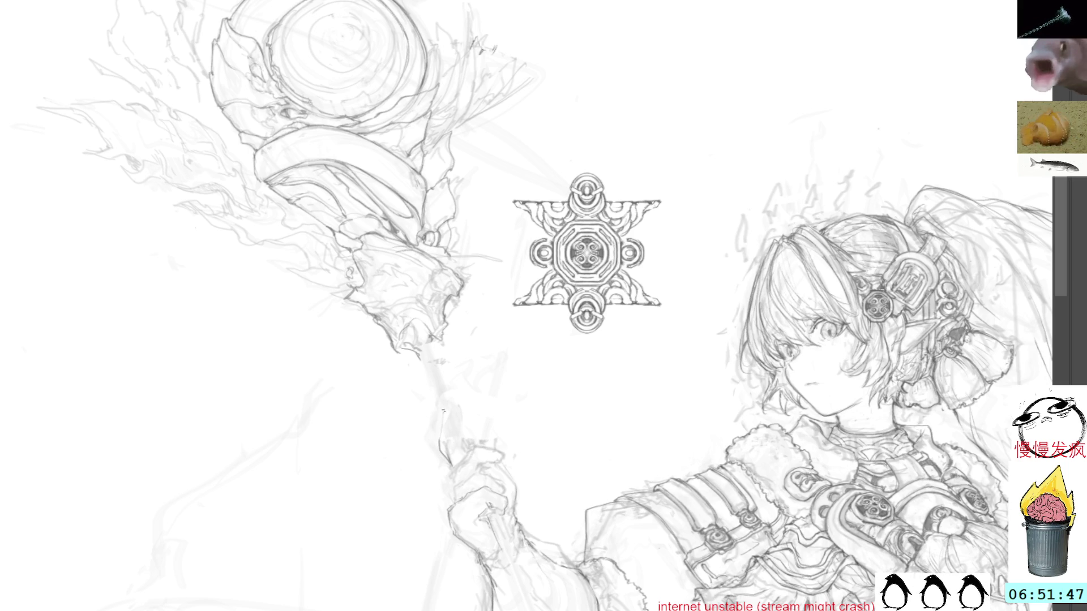
mouse_move(440, 417)
left_mouse_down()
mouse_move(439, 448)
mouse_move(440, 427)
mouse_move(454, 438)
left_mouse_up()
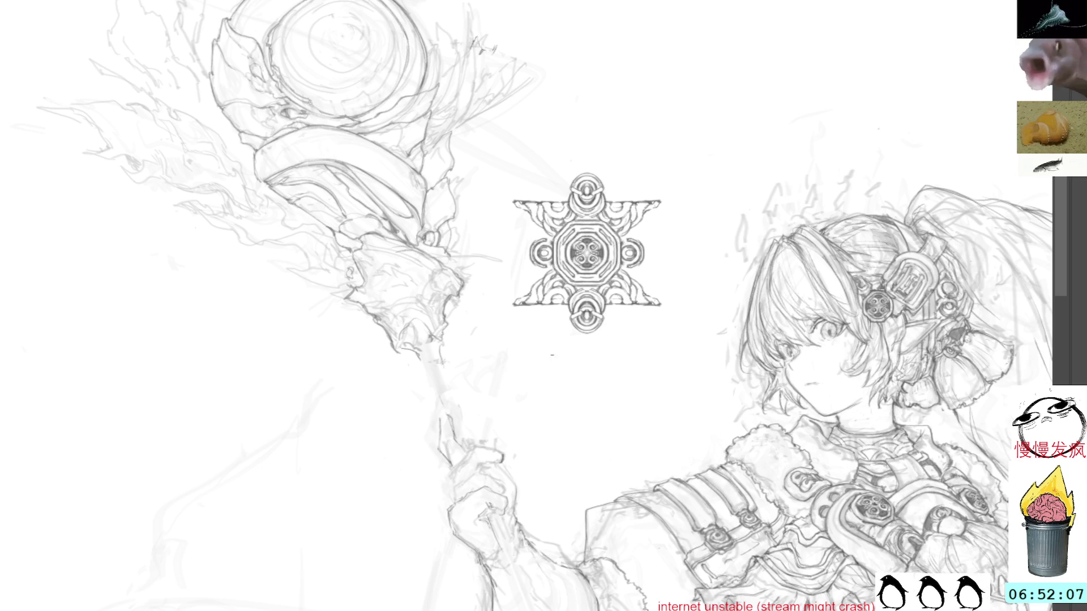
mouse_move(655, 415)
left_mouse_down()
mouse_move(446, 157)
mouse_move(244, 21)
mouse_move(740, 404)
left_mouse_up()
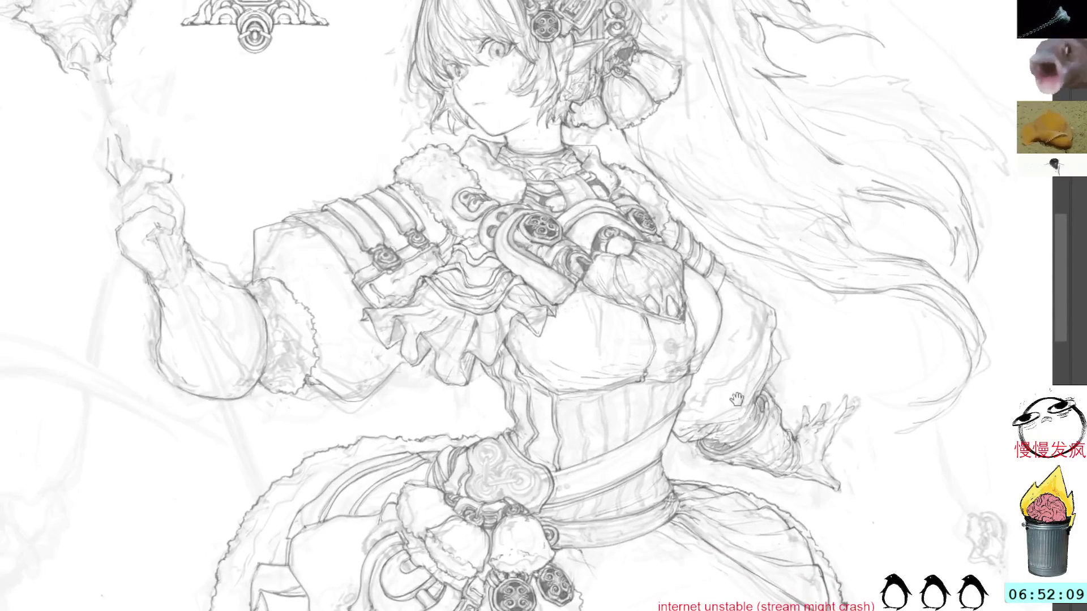
mouse_move(827, 276)
left_mouse_down()
mouse_move(776, 322)
mouse_move(706, 177)
mouse_move(665, 126)
left_mouse_up()
left_click_drag(504, 281, 730, 295)
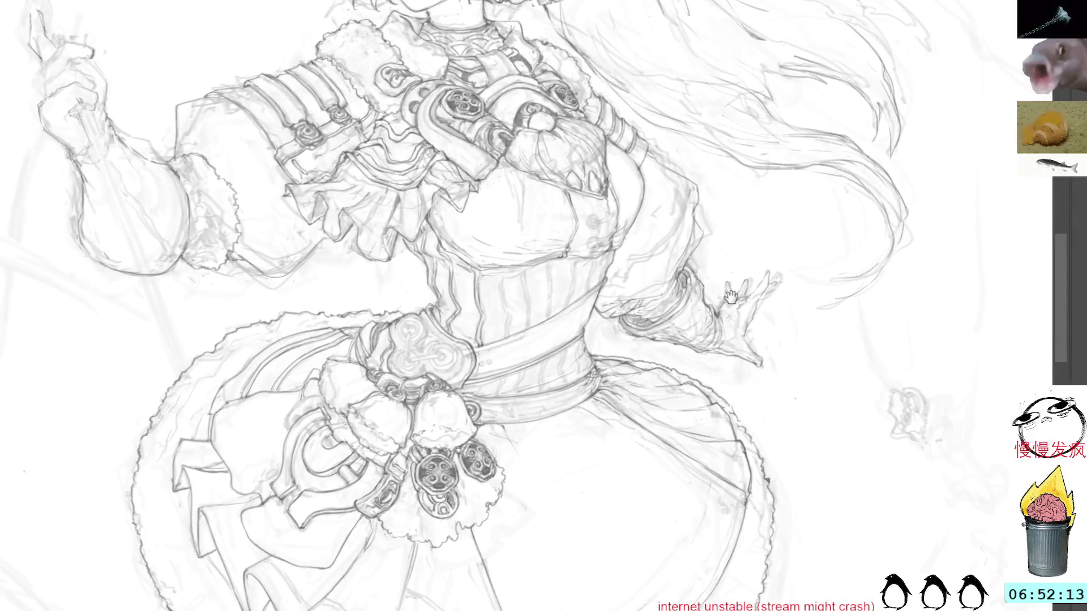
left_click_drag(781, 337, 613, 60)
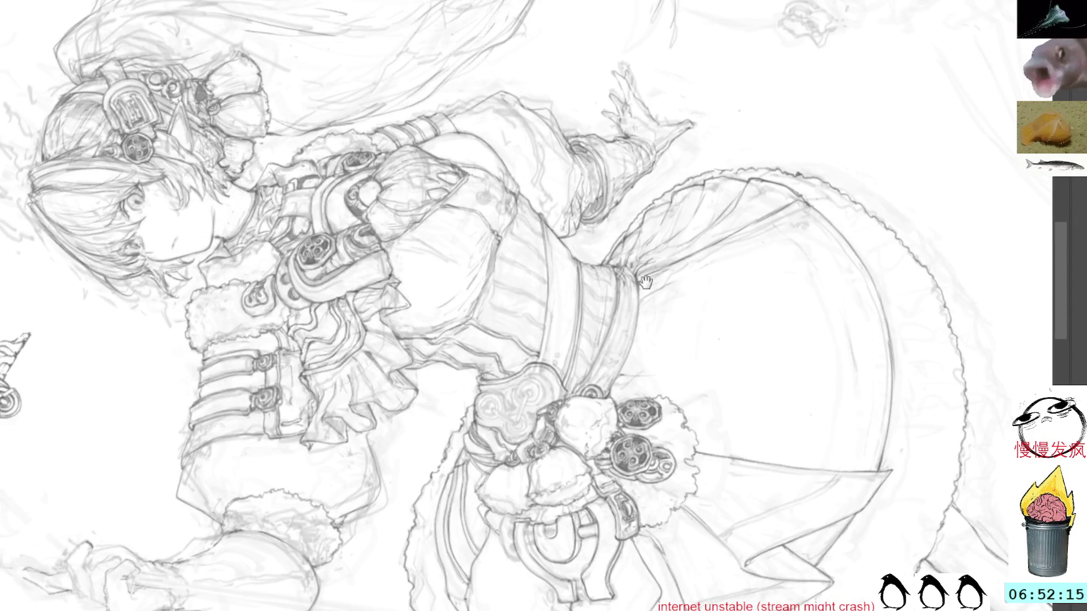
scroll(667, 317, "down", 2)
scroll(668, 317, "up", 1)
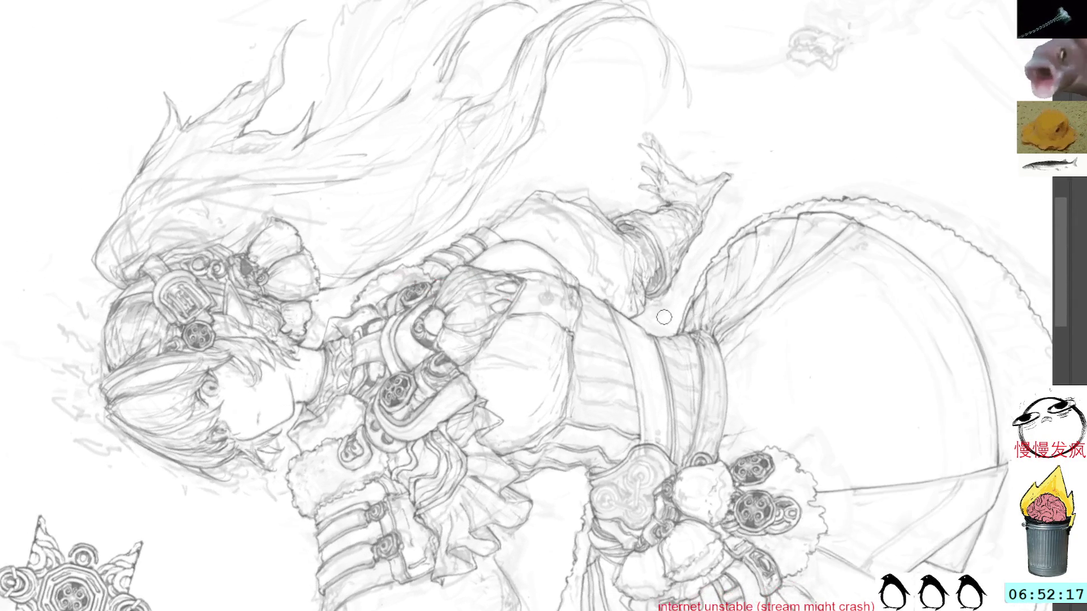
scroll(667, 317, "up", 2)
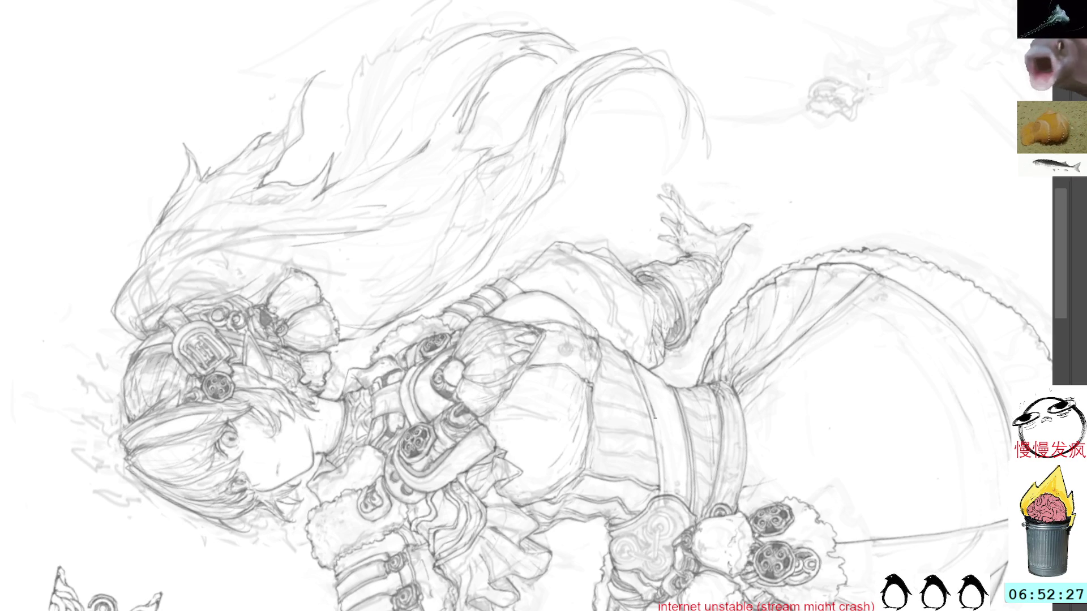
left_click_drag(744, 321, 673, 329)
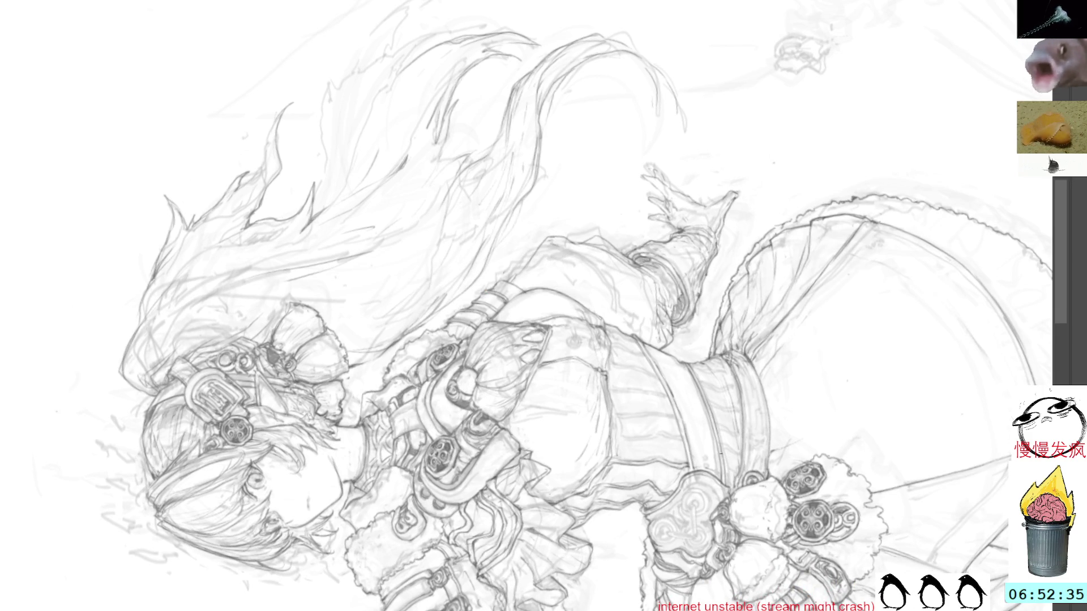
left_click_drag(699, 413, 654, 358)
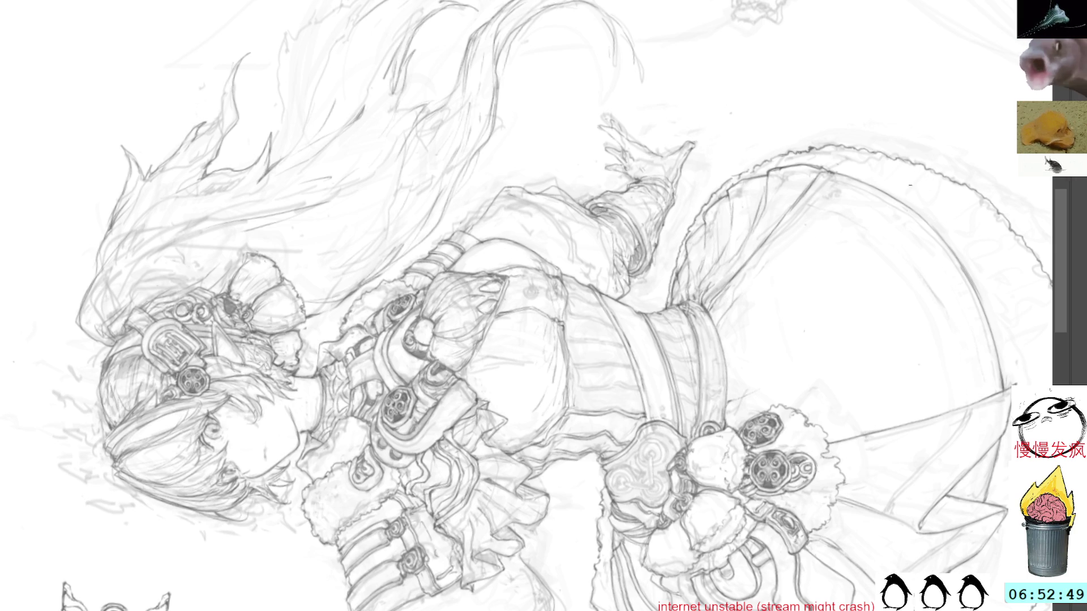
key("5")
scroll(597, 228, "up", 2)
Draw and undo a stroke on the star emblem, copy its small bottom circle, and scroll to the belt.
mouse_move(597, 228)
left_mouse_down()
mouse_move(816, 348)
mouse_move(872, 459)
left_mouse_up()
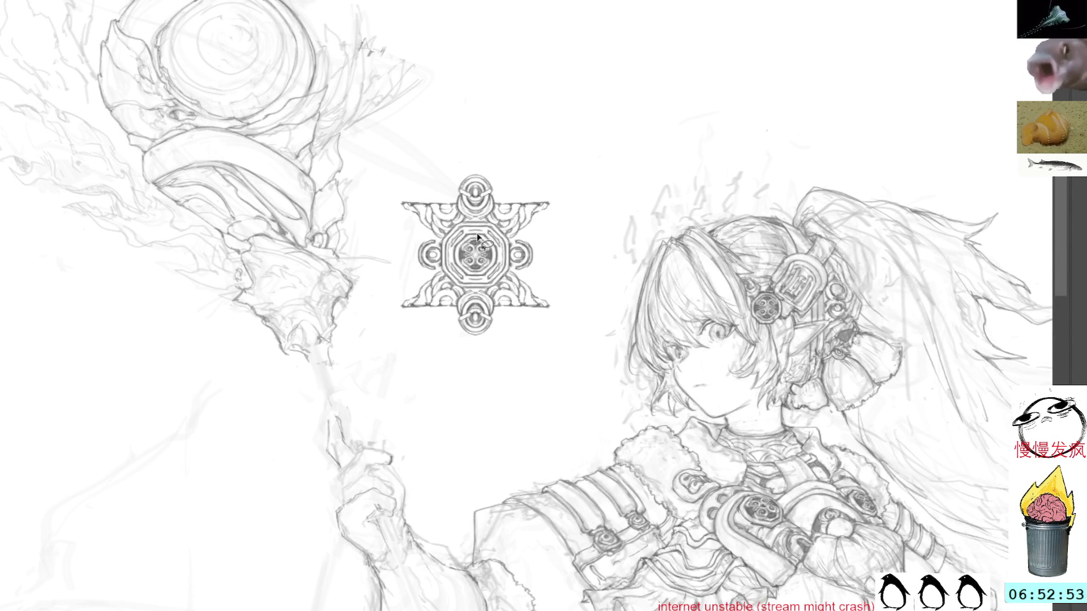
mouse_move(465, 240)
left_mouse_down()
mouse_move(458, 261)
mouse_move(480, 279)
left_mouse_up()
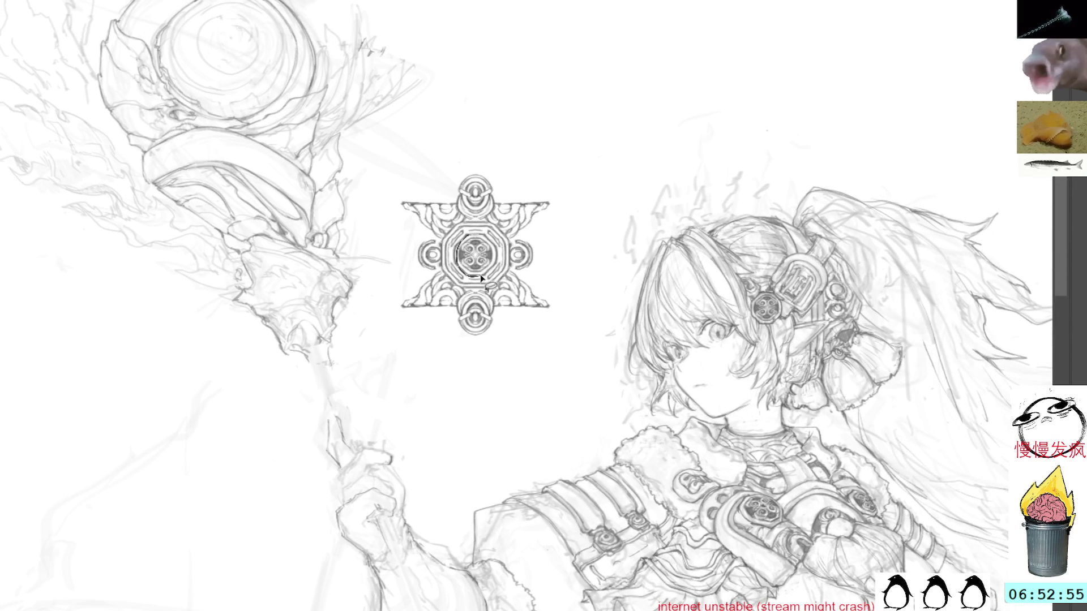
key("ctrl+z")
key("ctrl+z")
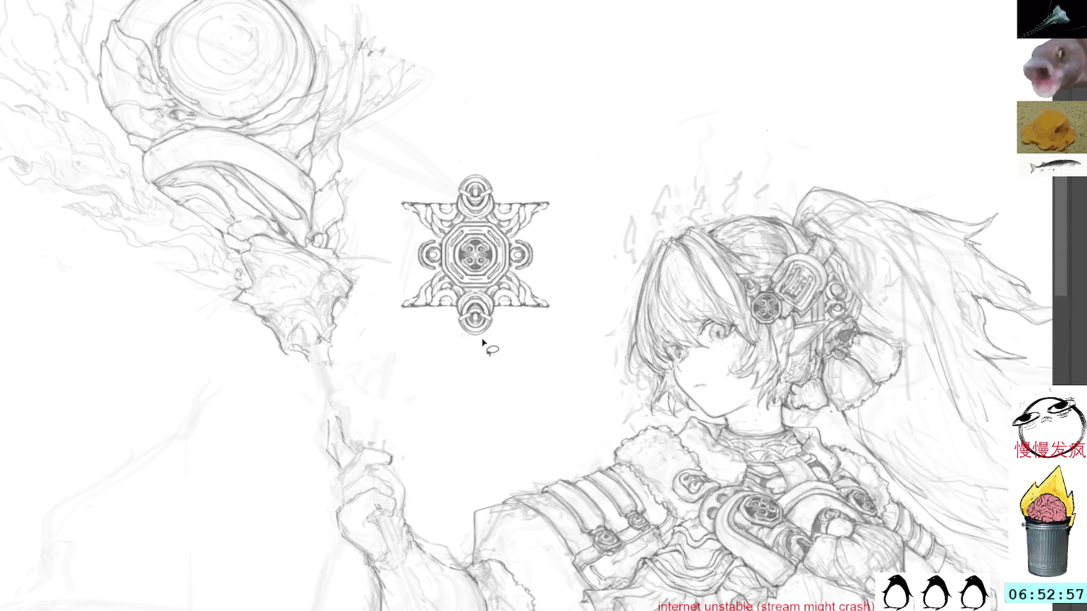
mouse_move(494, 329)
left_mouse_down()
mouse_move(486, 299)
mouse_move(473, 297)
mouse_move(456, 323)
mouse_move(503, 334)
left_mouse_up()
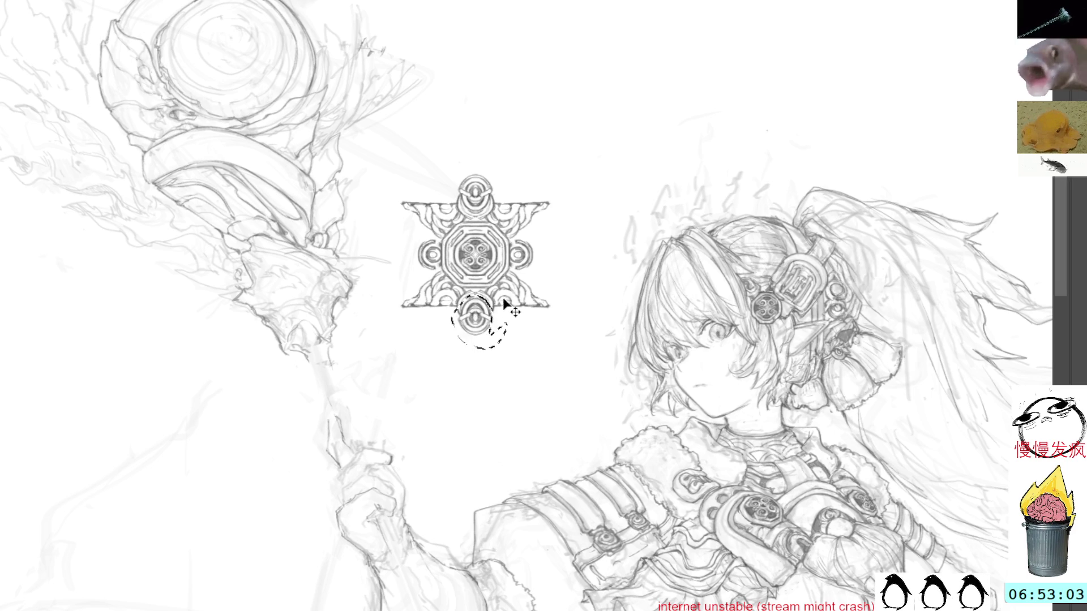
key("ctrl+d")
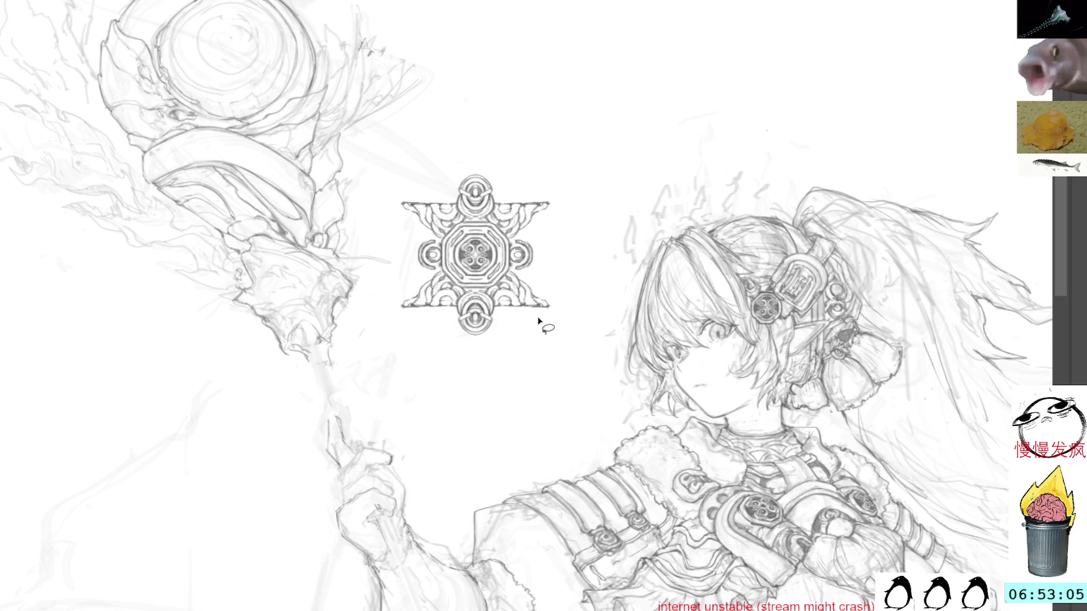
scroll(540, 321, "down", 10)
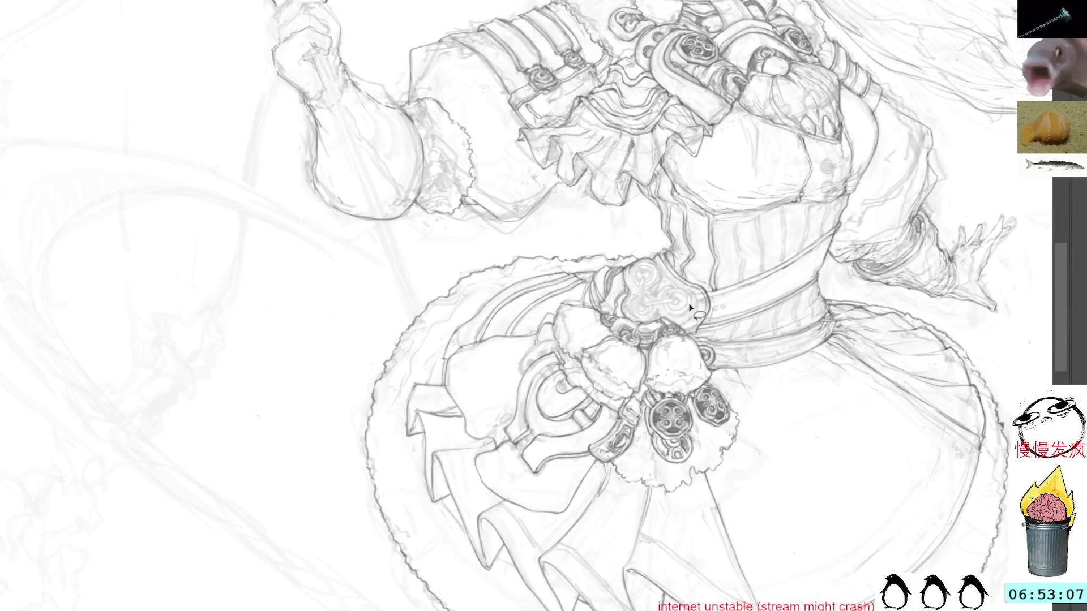
Paste the copied circle motif, set it on the skirt, and reselect it.
key("ctrl+v")
mouse_move(608, 271)
left_mouse_down()
mouse_move(631, 266)
mouse_move(632, 319)
mouse_move(680, 295)
mouse_move(801, 424)
left_mouse_up()
key("Return")
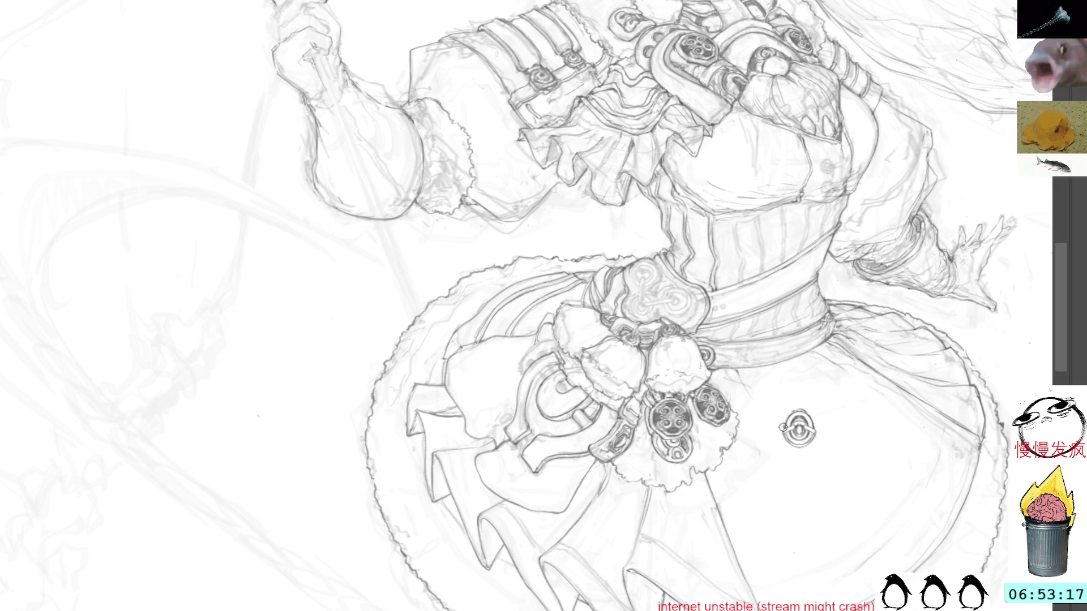
key("l")
left_click_drag(809, 395, 810, 395)
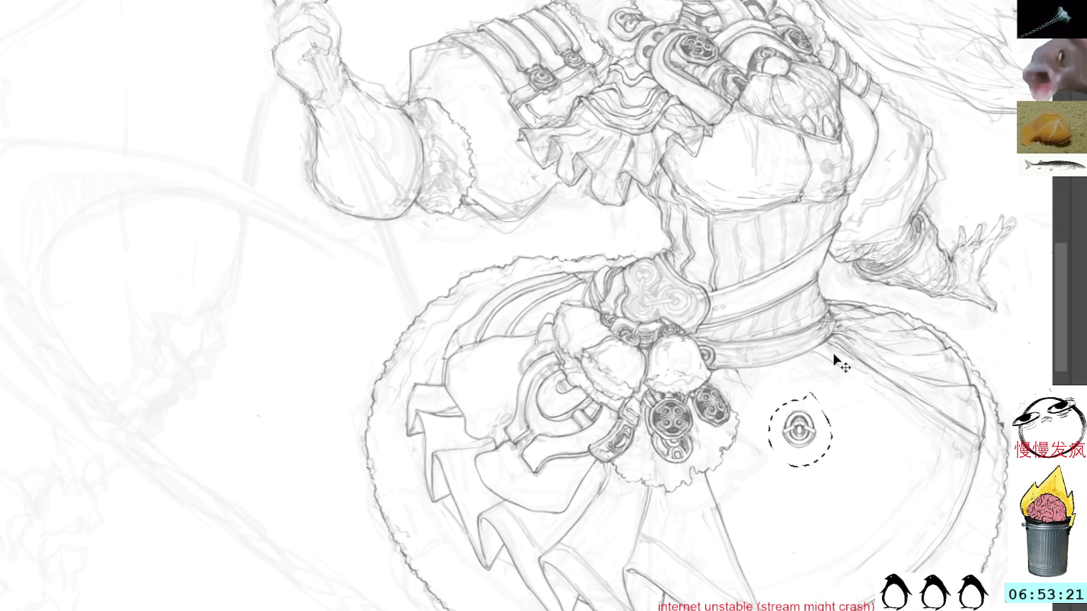
key("ctrl+d")
left_click_drag(807, 395, 804, 396)
Move the motif onto the belt emblem, rotating, resizing and warping it to fit.
key("ctrl+t")
left_click_drag(811, 440, 679, 311)
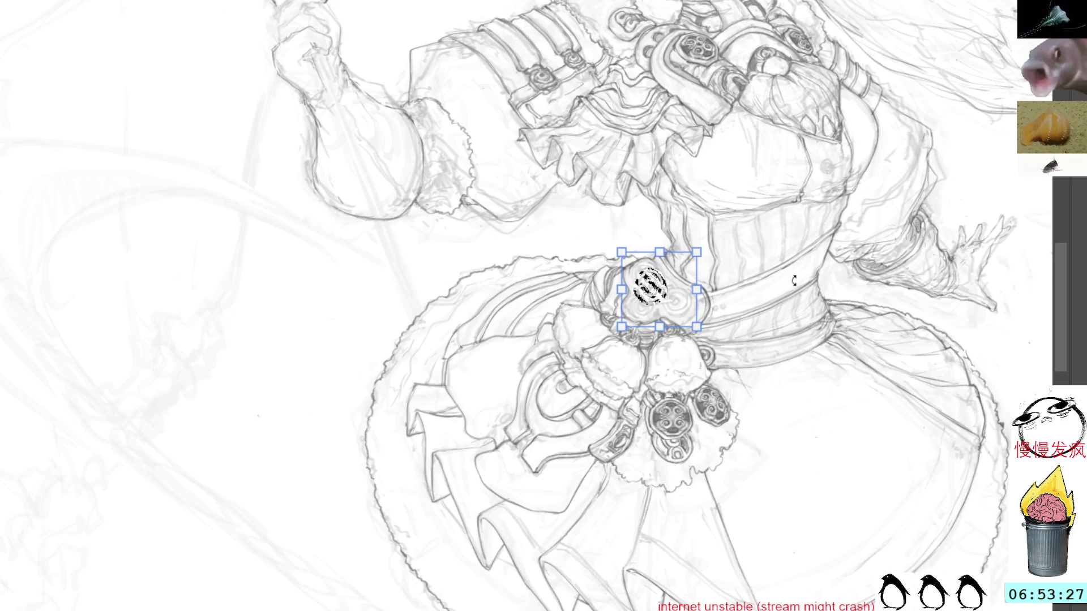
left_click_drag(792, 280, 769, 325)
left_click_drag(657, 283, 652, 304)
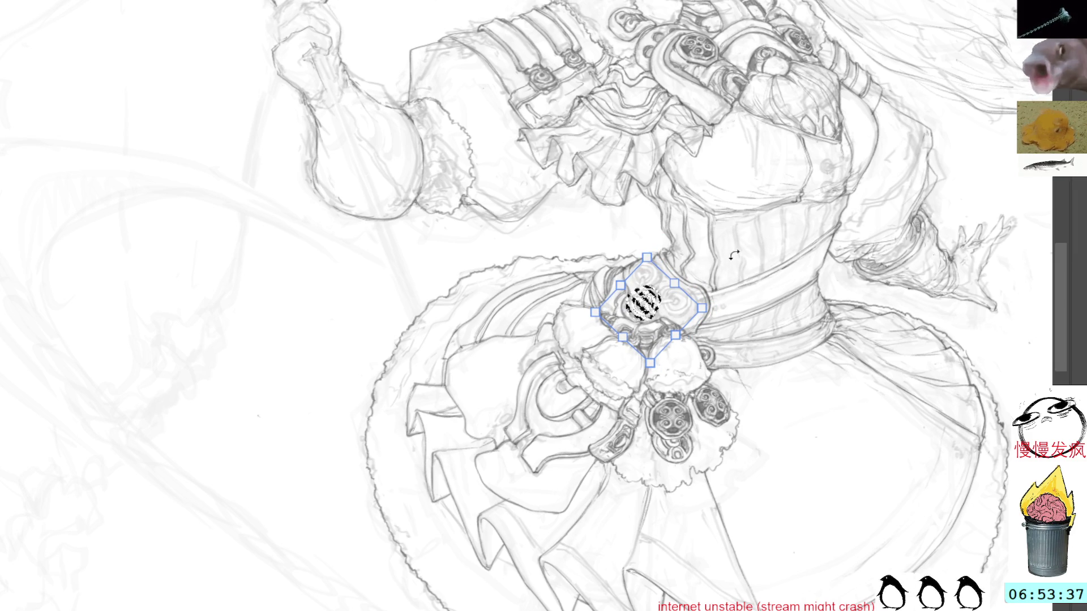
left_click_drag(704, 313, 712, 300)
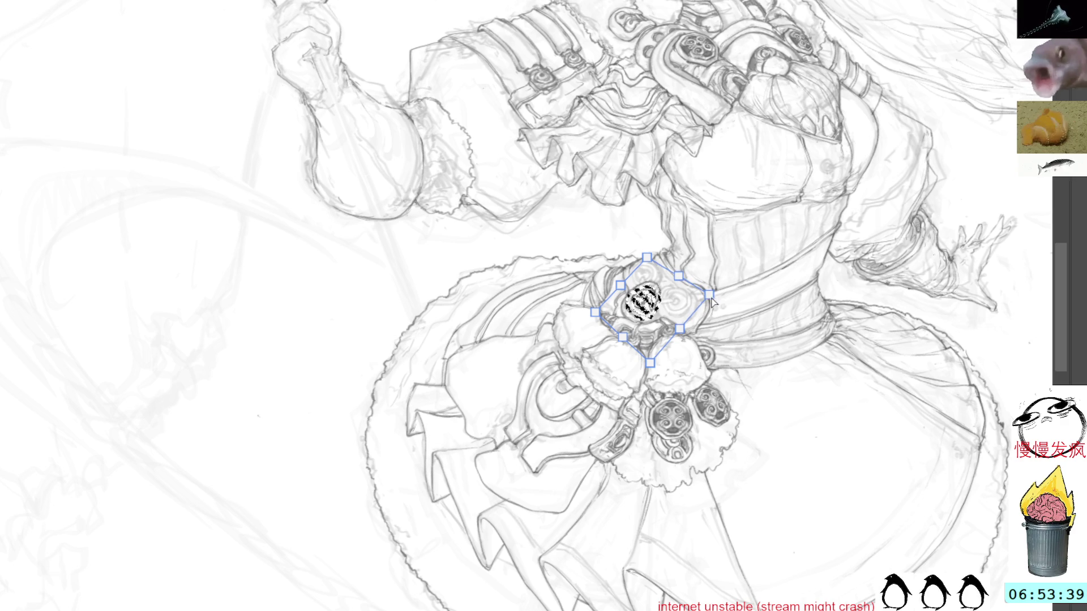
left_click_drag(651, 371, 659, 386)
key("ctrl+z")
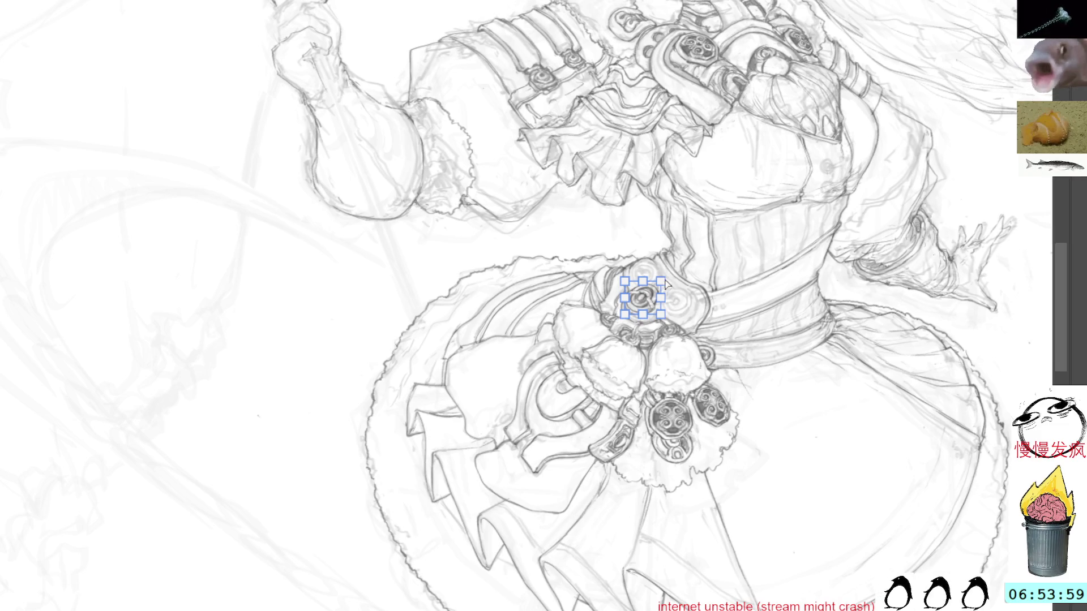
left_click_drag(666, 287, 665, 281)
left_click_drag(662, 319, 662, 322)
left_click_drag(625, 280, 665, 281)
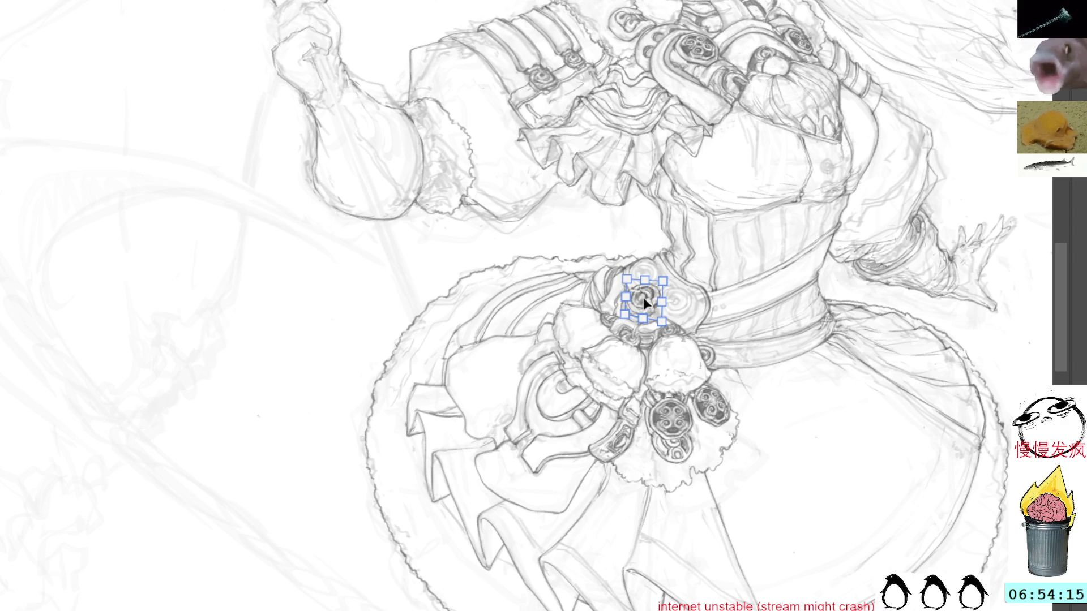
key("ctrl+t")
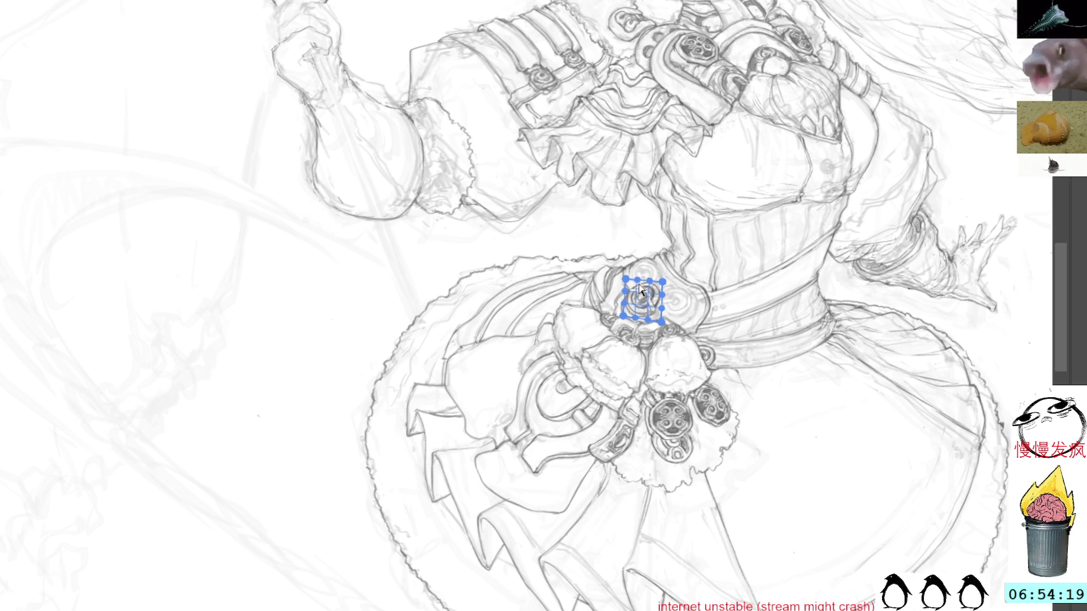
key("Return")
Nudge the belt motif up, right and down, then rotate it slightly and return to the brush.
key("ctrl+t")
left_click_drag(648, 298, 647, 290)
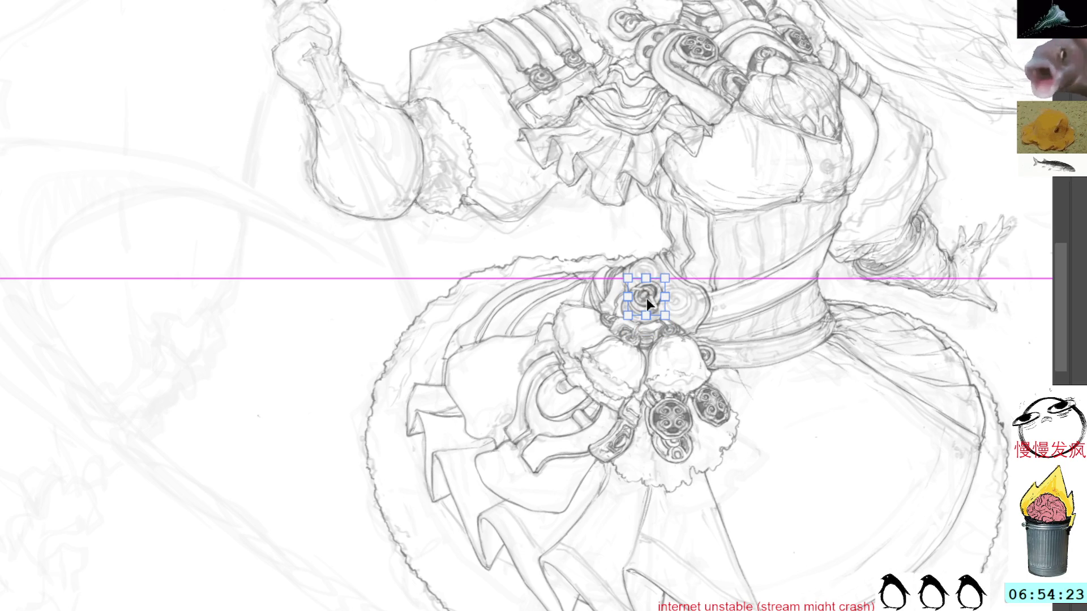
key("Right")
key("Down")
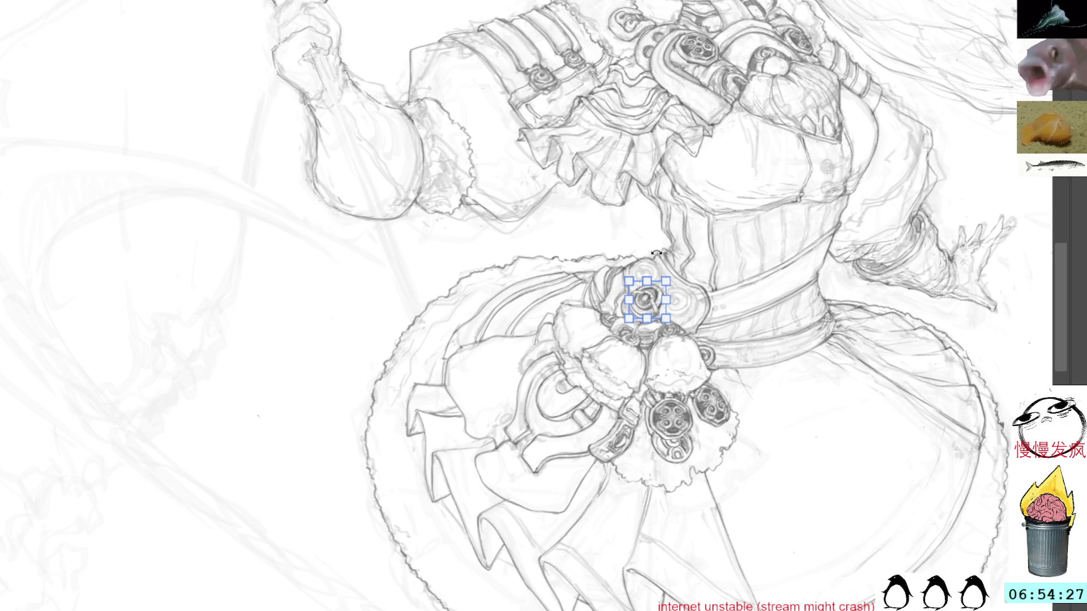
key("Return")
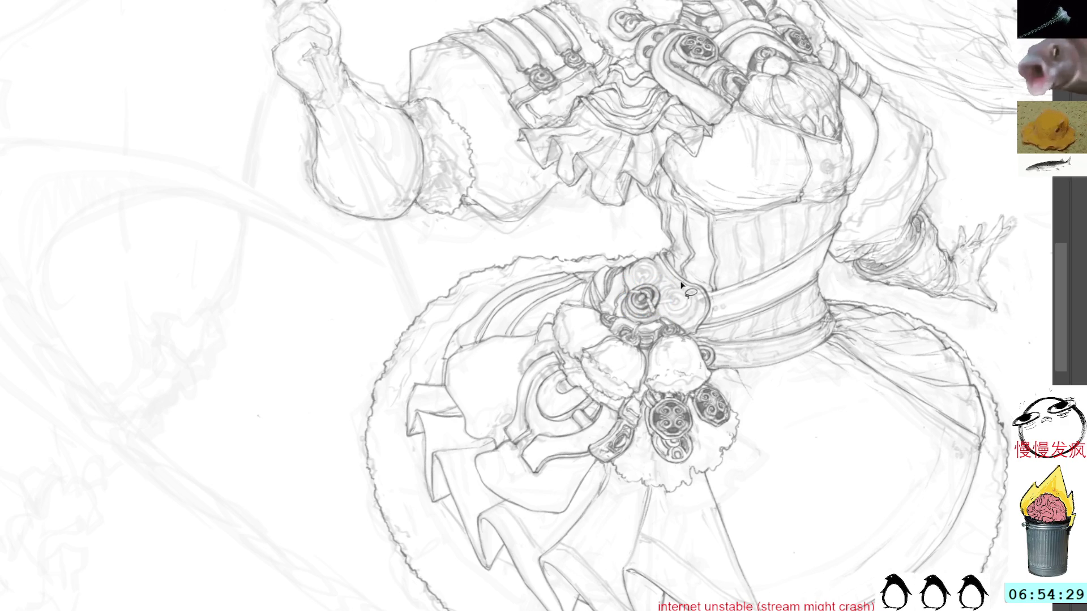
key("ctrl+t")
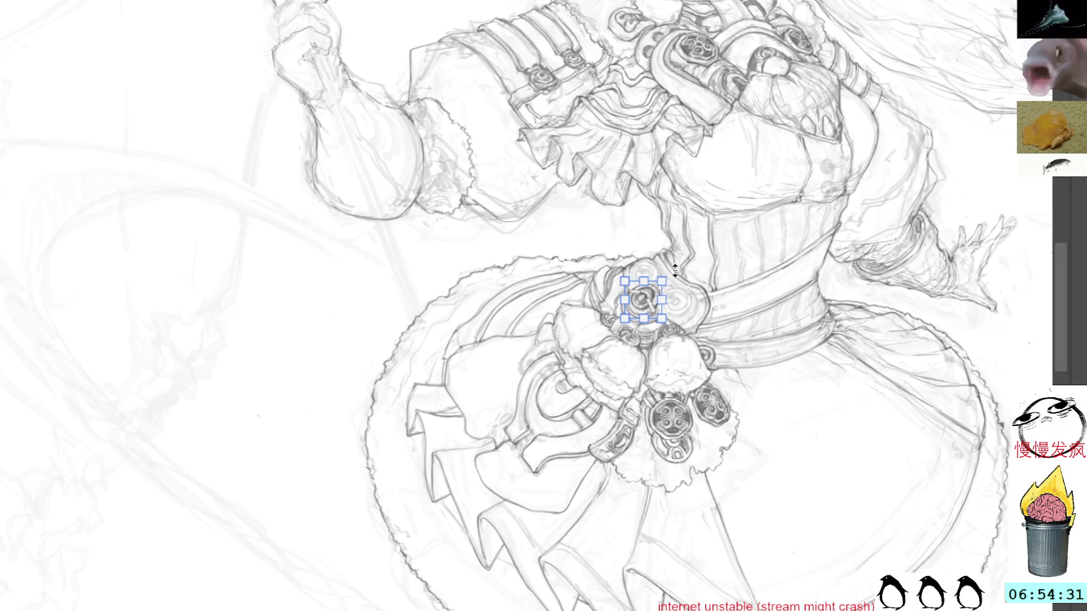
left_click_drag(673, 266, 670, 262)
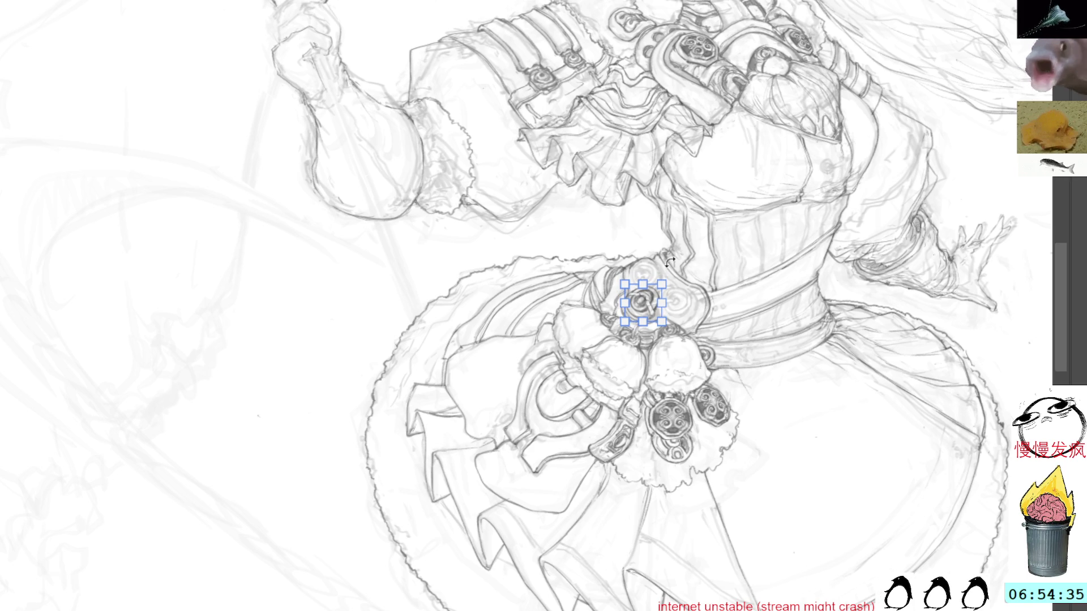
key("Return")
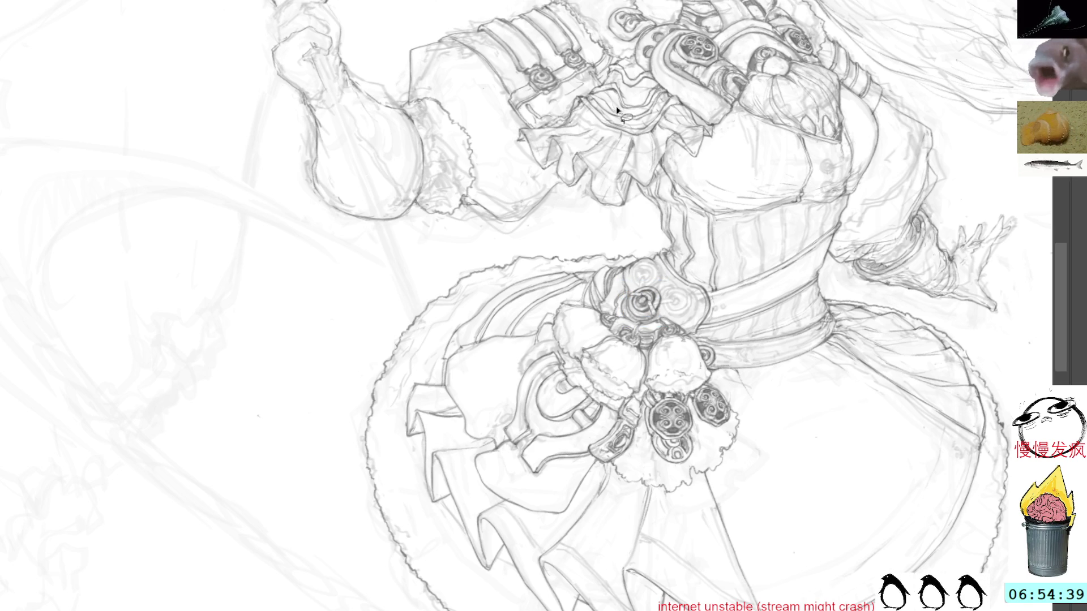
key("b")
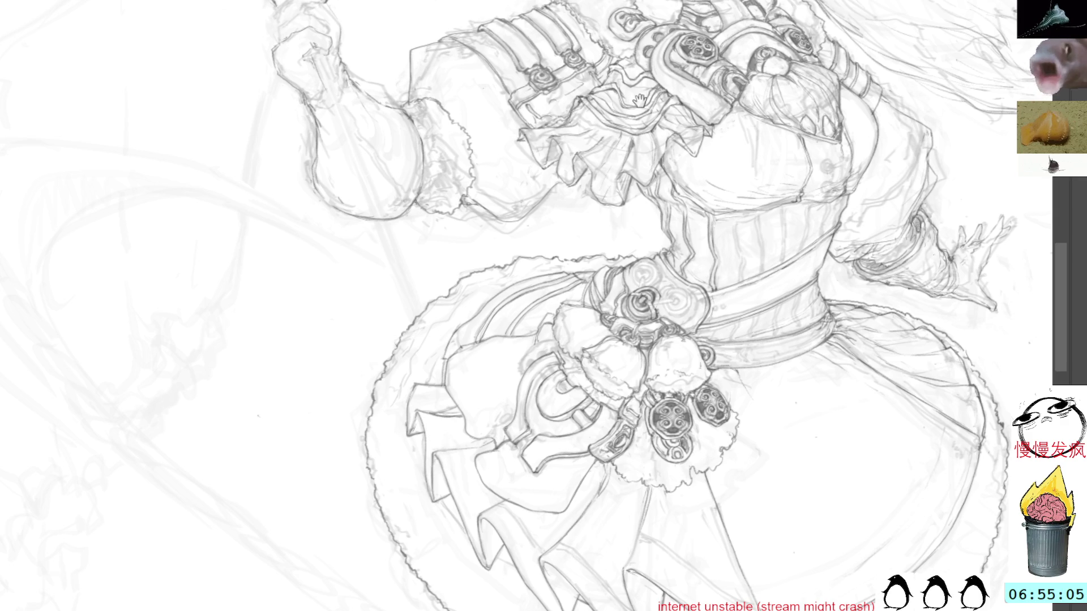
Paste another copy of the round ornament onto the canvas.
key("ctrl+v")
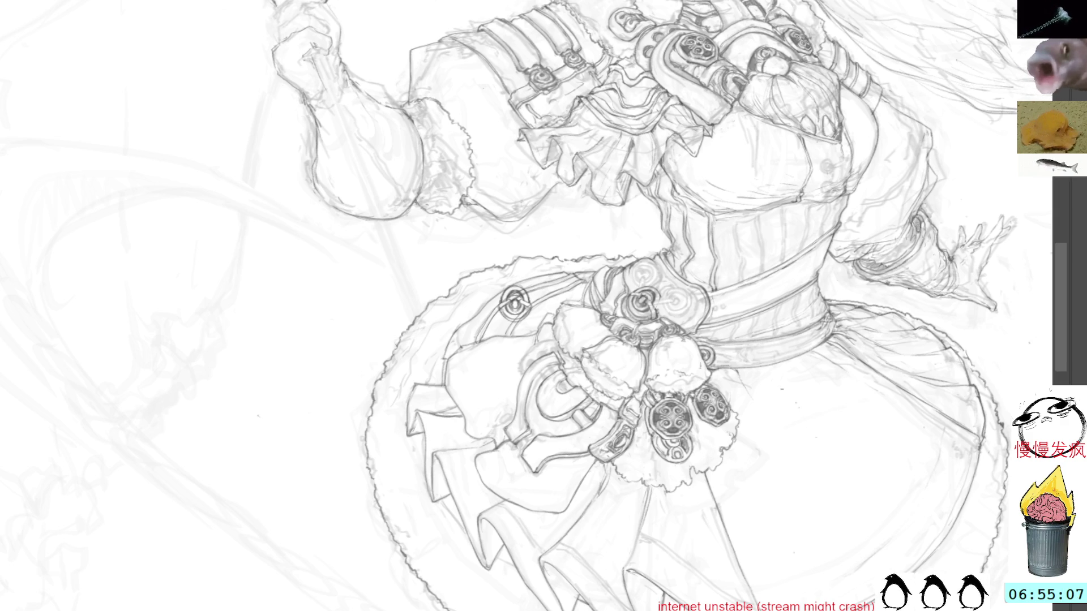
Move the pasted ornament onto the belt, rotate it about 45° and squeeze it narrower.
left_click(515, 306)
mouse_move(515, 306)
left_mouse_down()
mouse_move(796, 391)
mouse_move(800, 411)
left_mouse_up()
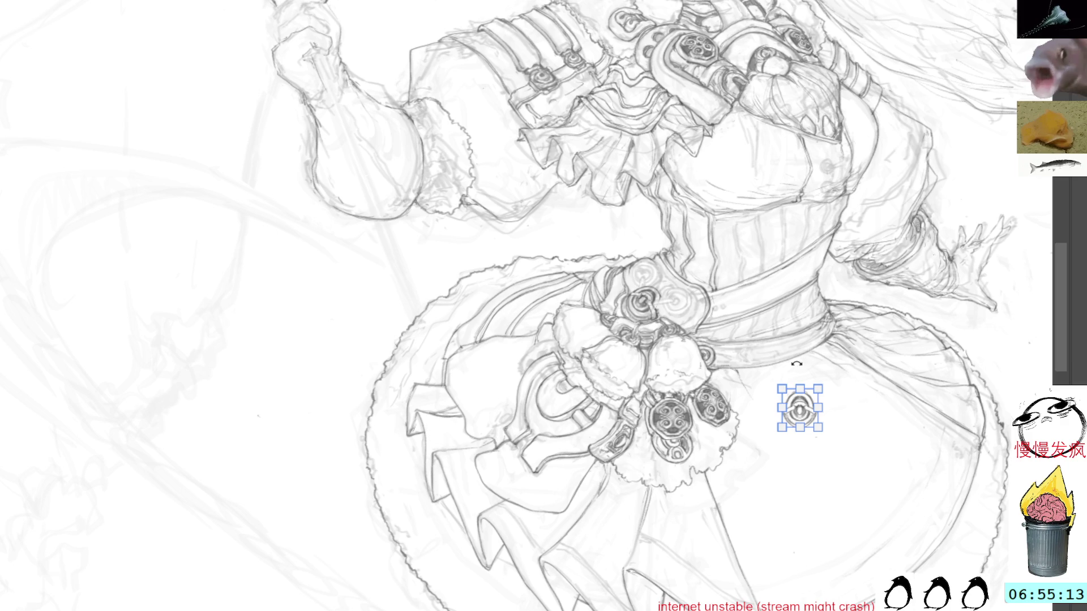
left_click_drag(803, 404, 679, 297)
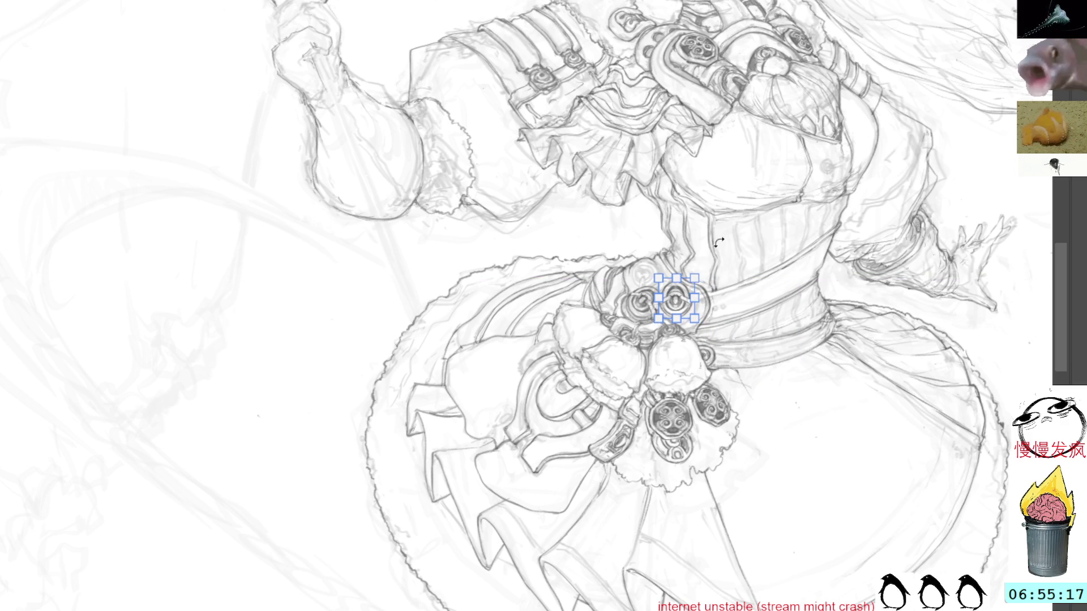
left_click_drag(713, 263, 730, 265)
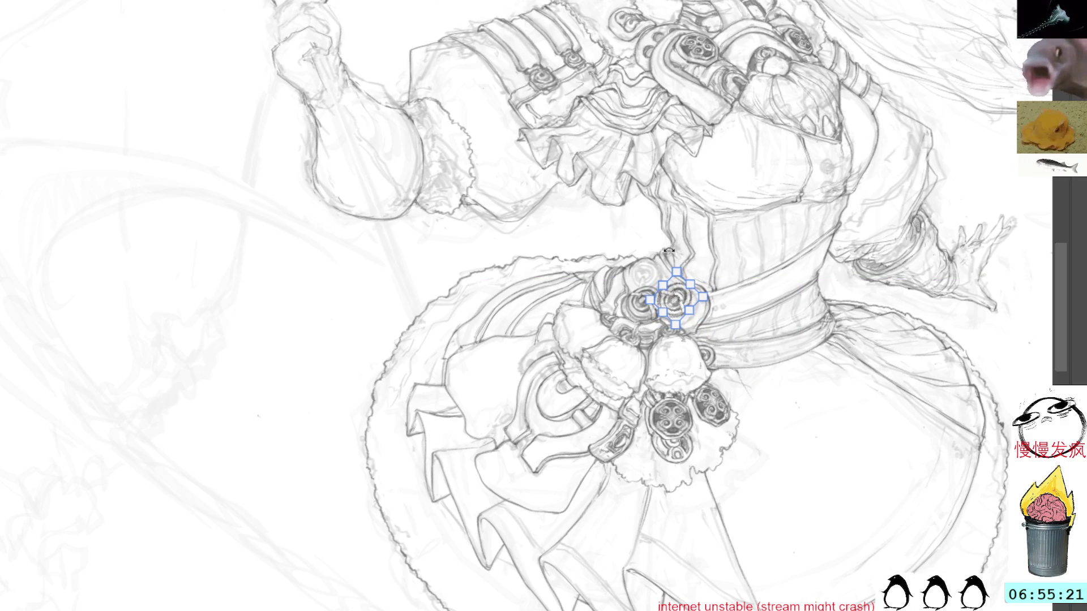
mouse_move(678, 298)
left_mouse_down()
mouse_move(685, 305)
mouse_move(666, 252)
mouse_move(681, 303)
mouse_move(672, 299)
mouse_move(682, 297)
left_mouse_up()
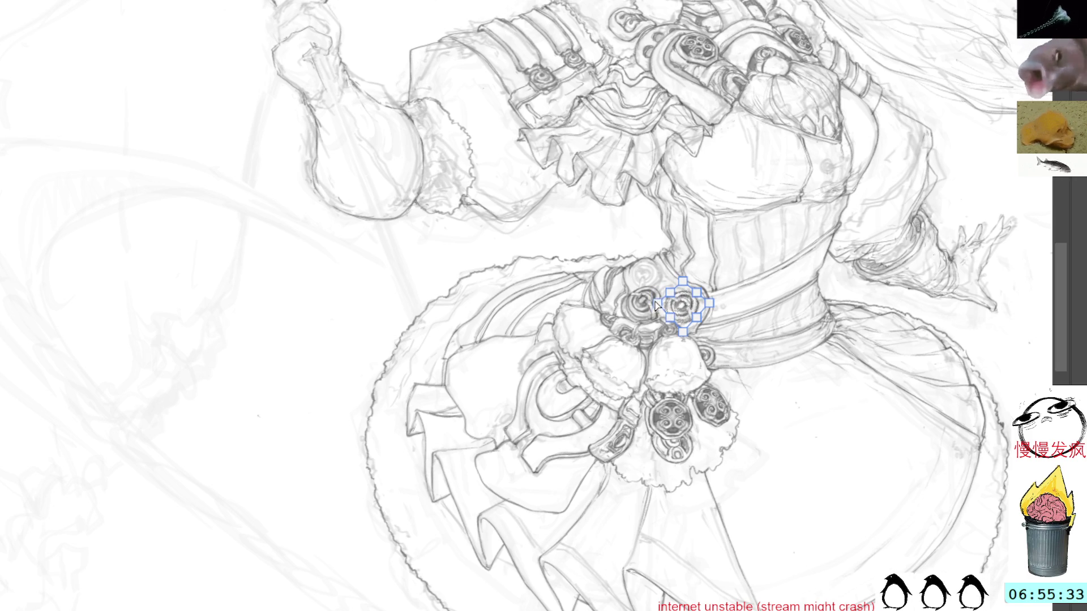
mouse_move(657, 305)
left_mouse_down()
mouse_move(668, 319)
mouse_move(657, 303)
mouse_move(711, 296)
left_mouse_up()
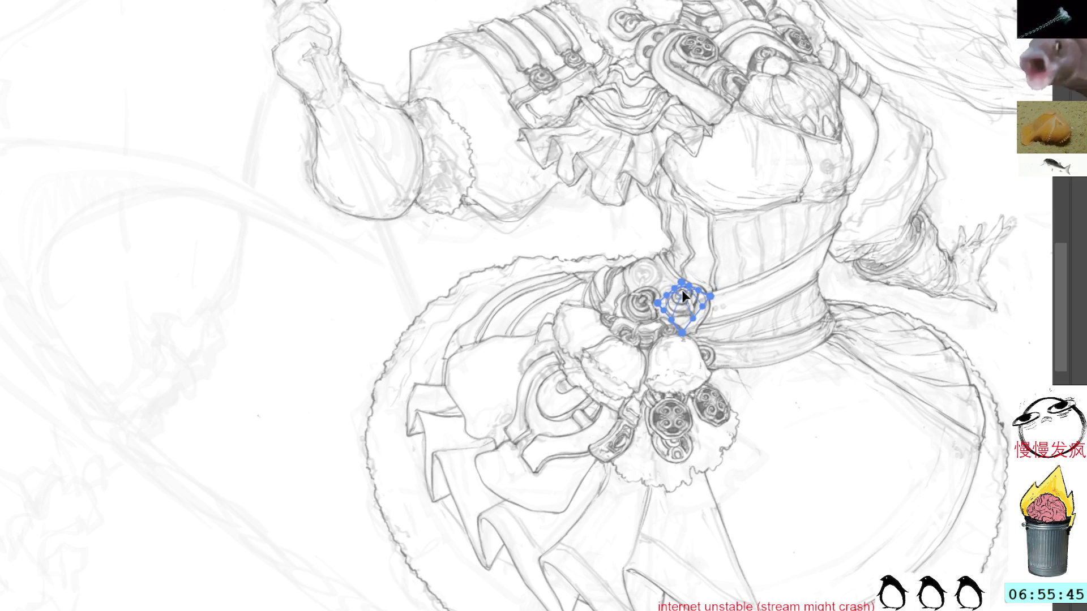
Free-warp the ornament to the belt's curve, then rotate it slightly counter-clockwise and commit.
left_click(680, 297)
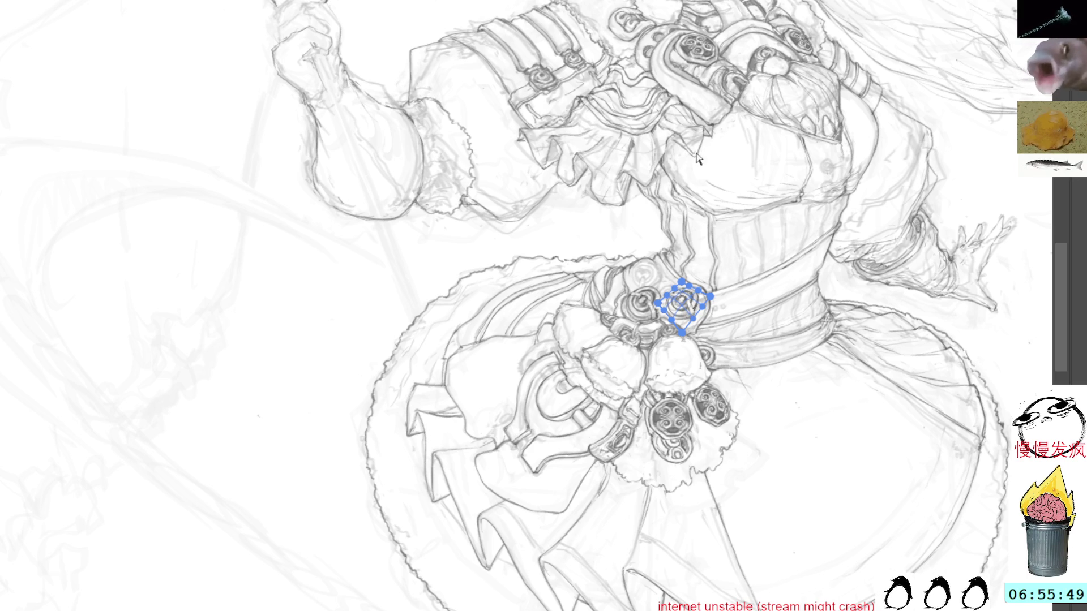
key("Return")
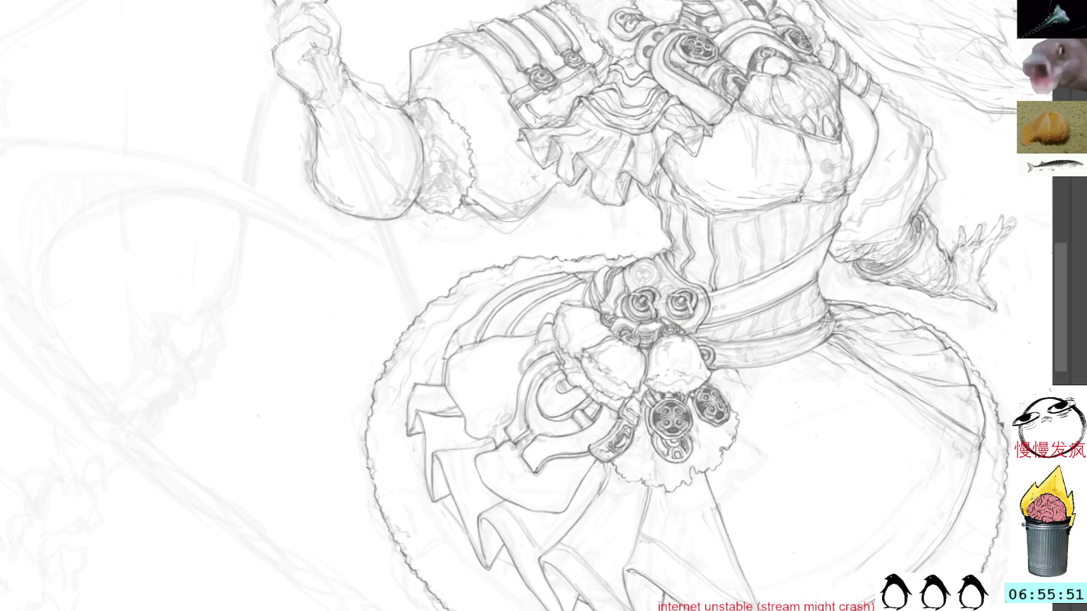
key("ctrl+t")
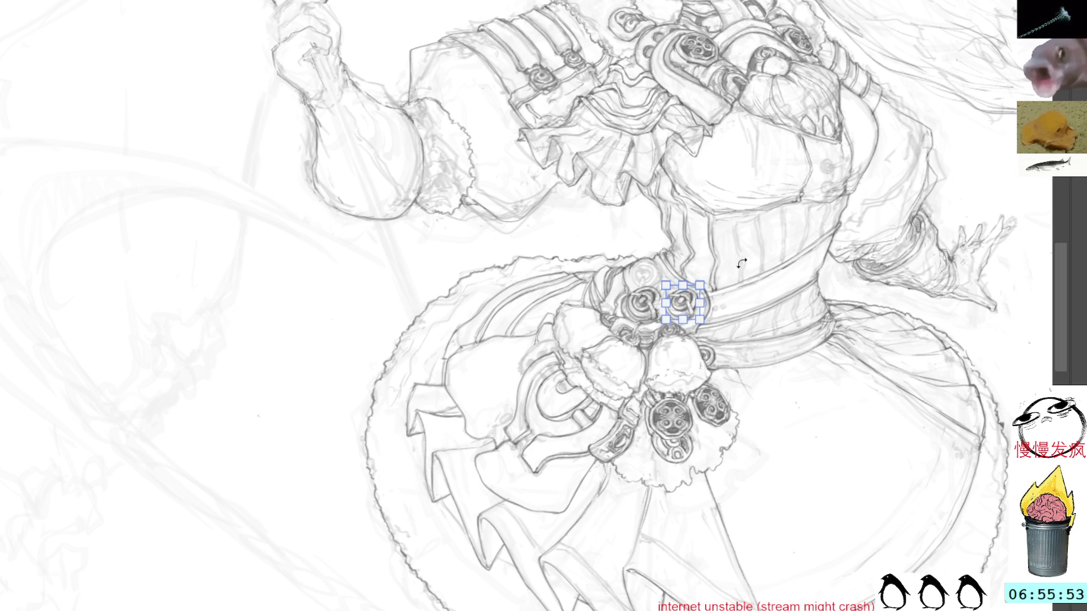
left_click_drag(739, 261, 735, 258)
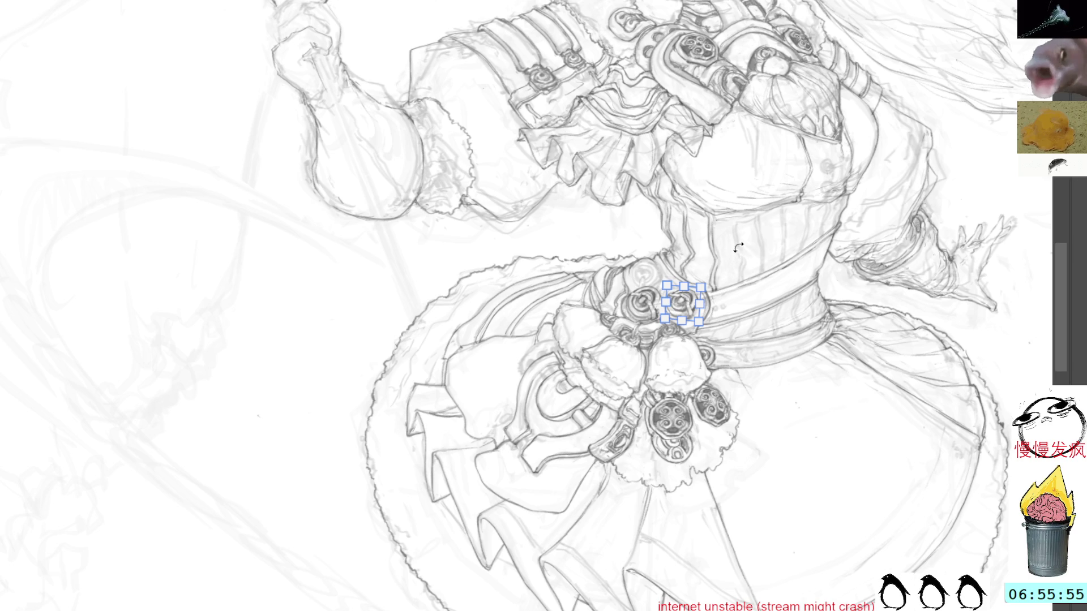
key("Return")
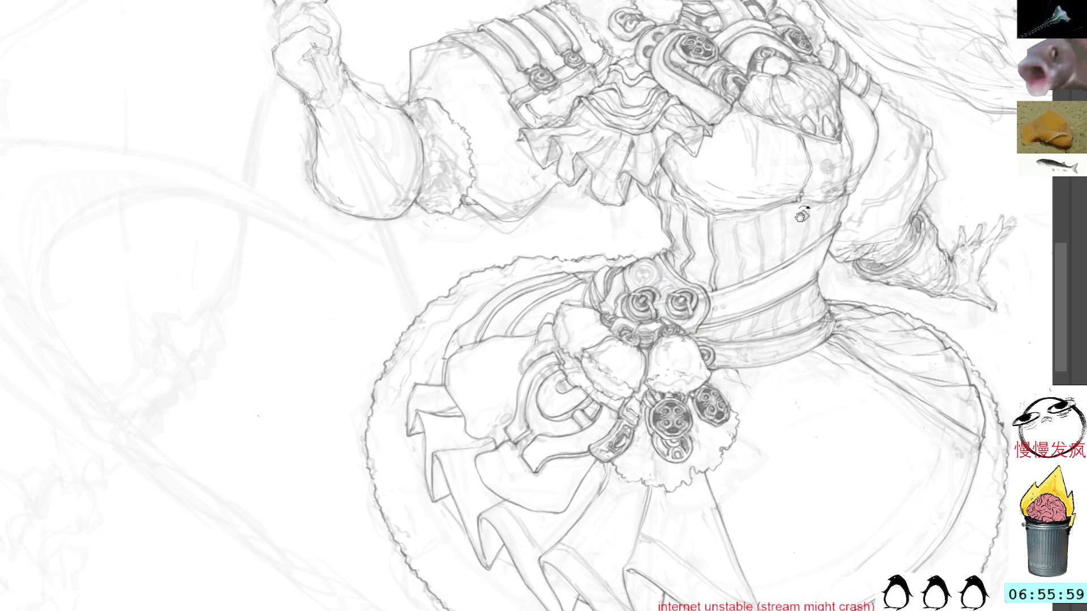
key("r")
left_click_drag(396, 317, 460, 183)
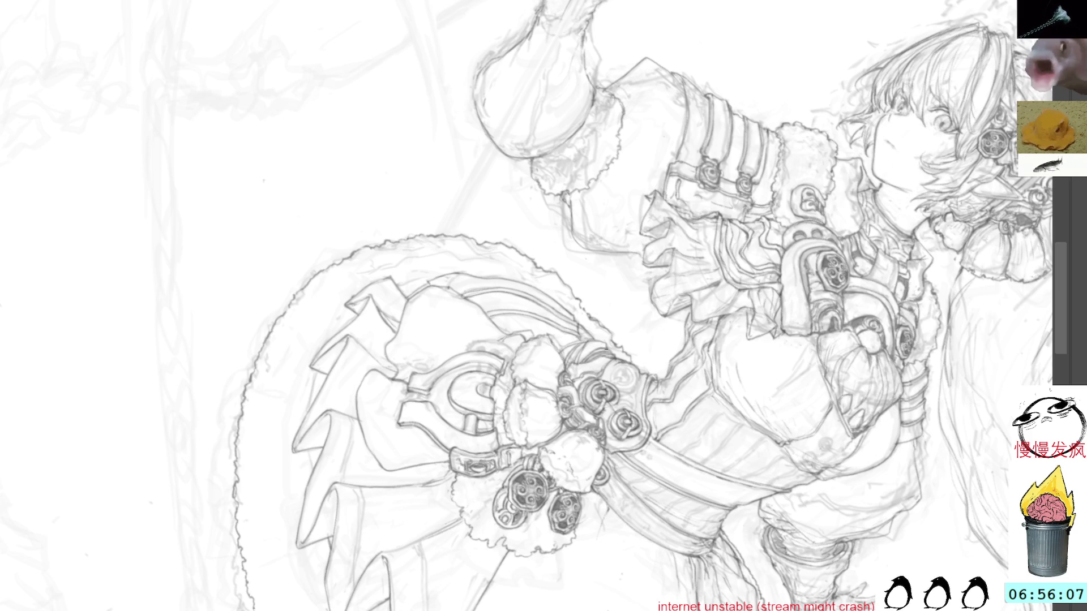
left_click_drag(603, 345, 658, 291)
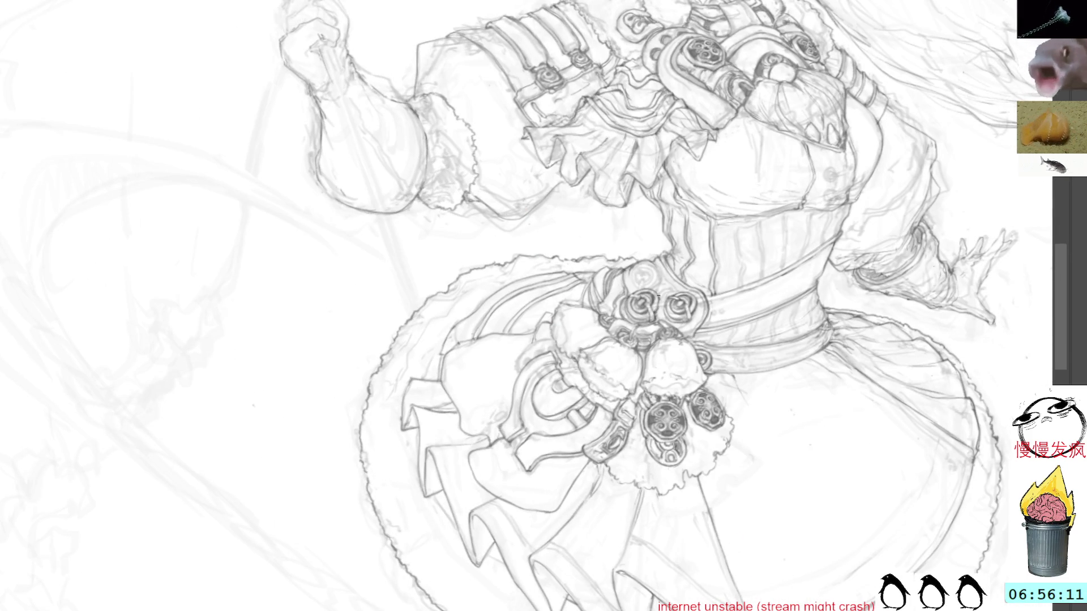
mouse_move(666, 256)
left_mouse_down()
mouse_move(708, 351)
mouse_move(668, 431)
left_mouse_up()
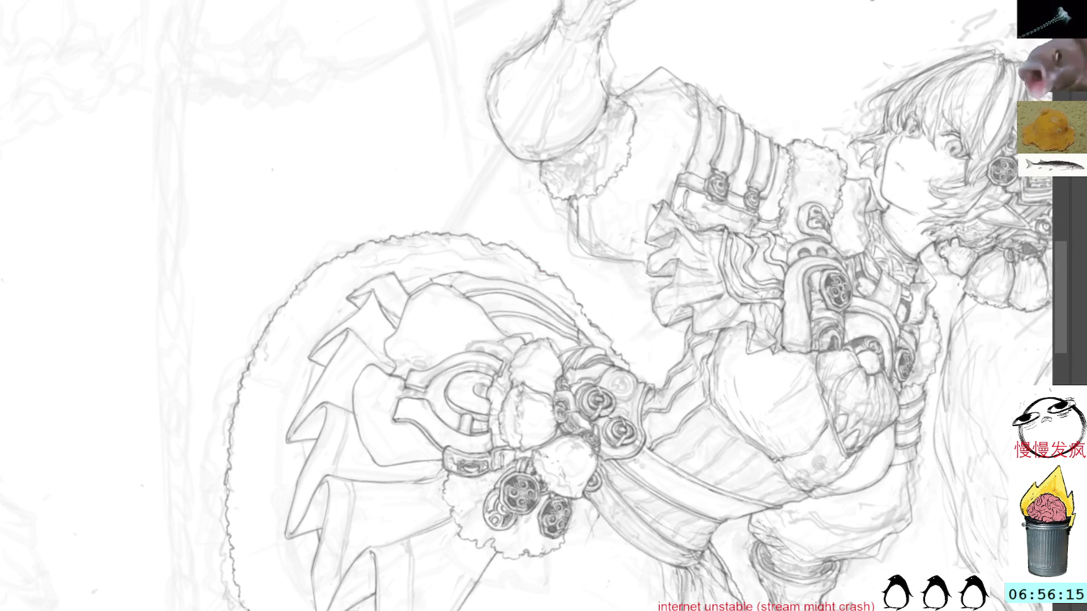
mouse_move(668, 396)
left_mouse_down()
mouse_move(679, 294)
mouse_move(622, 226)
left_mouse_up()
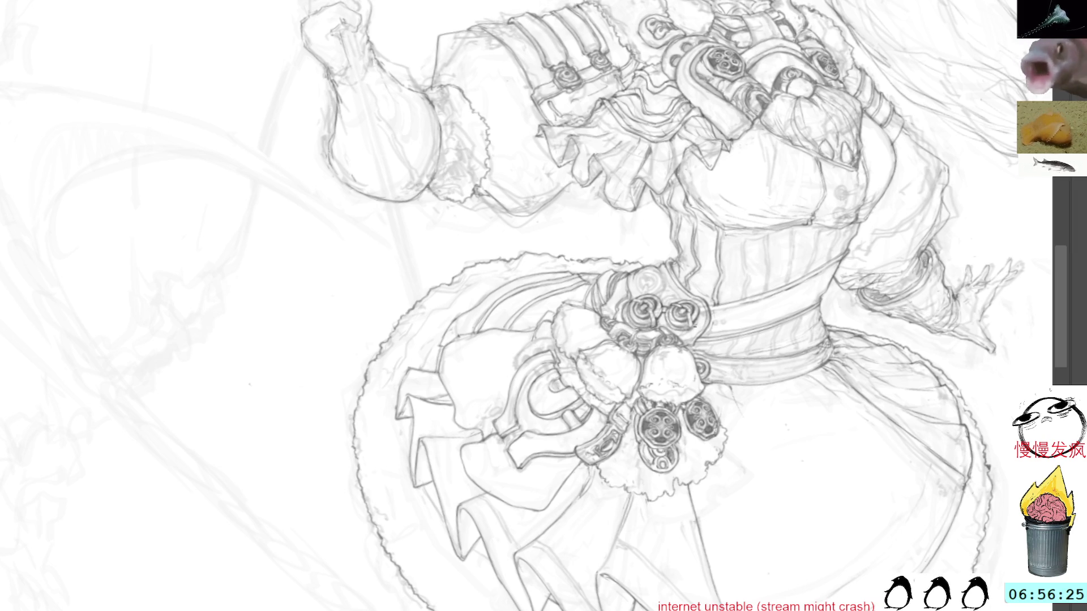
mouse_move(749, 211)
left_mouse_down()
mouse_move(708, 340)
mouse_move(629, 386)
left_mouse_up()
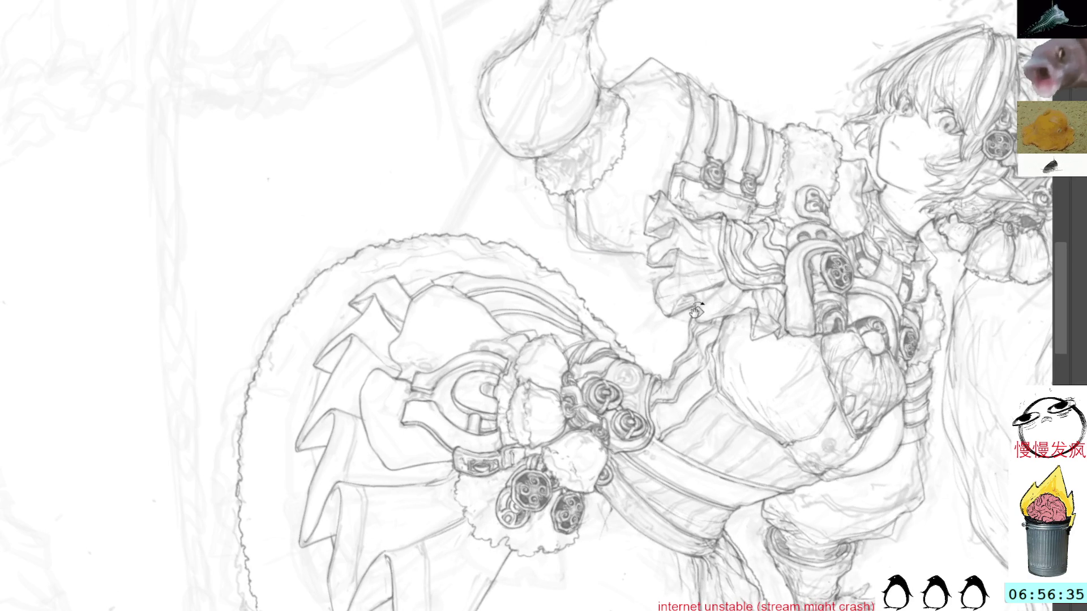
mouse_move(715, 331)
left_mouse_down()
mouse_move(657, 332)
mouse_move(441, 32)
left_mouse_up()
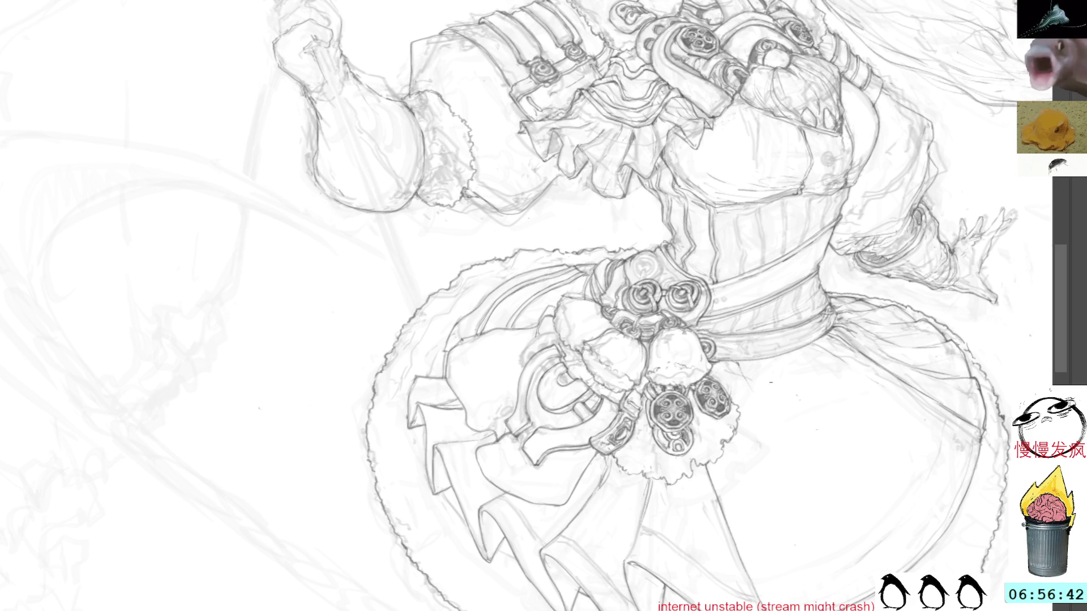
Lasso the waist rose and move a transformed copy up-left, just above the belt's roses.
mouse_move(709, 303)
left_mouse_down()
mouse_move(660, 283)
mouse_move(718, 309)
mouse_move(705, 271)
left_mouse_up()
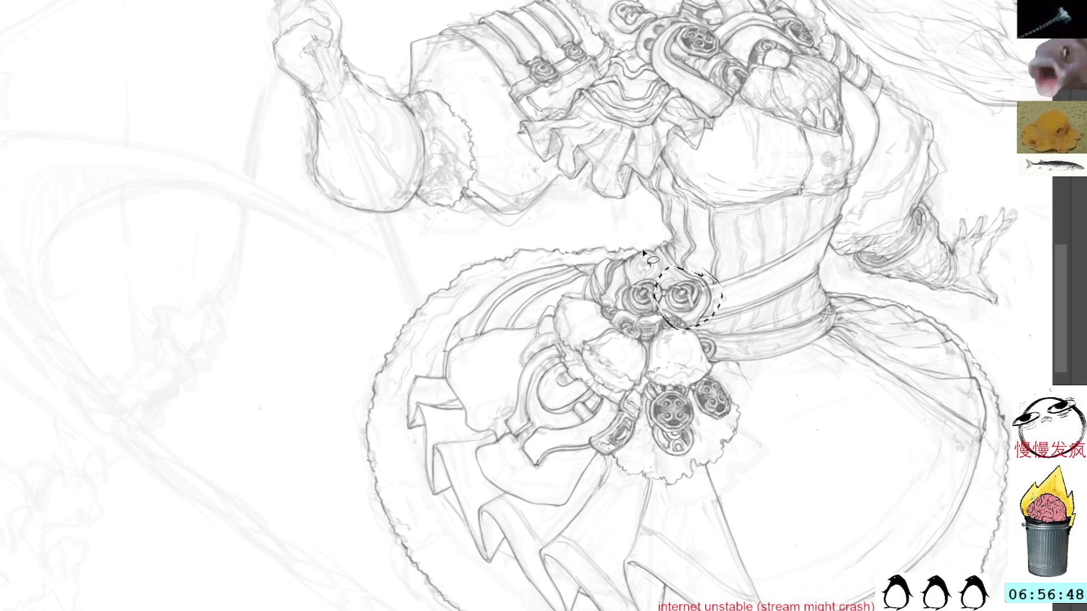
key("ctrl+d")
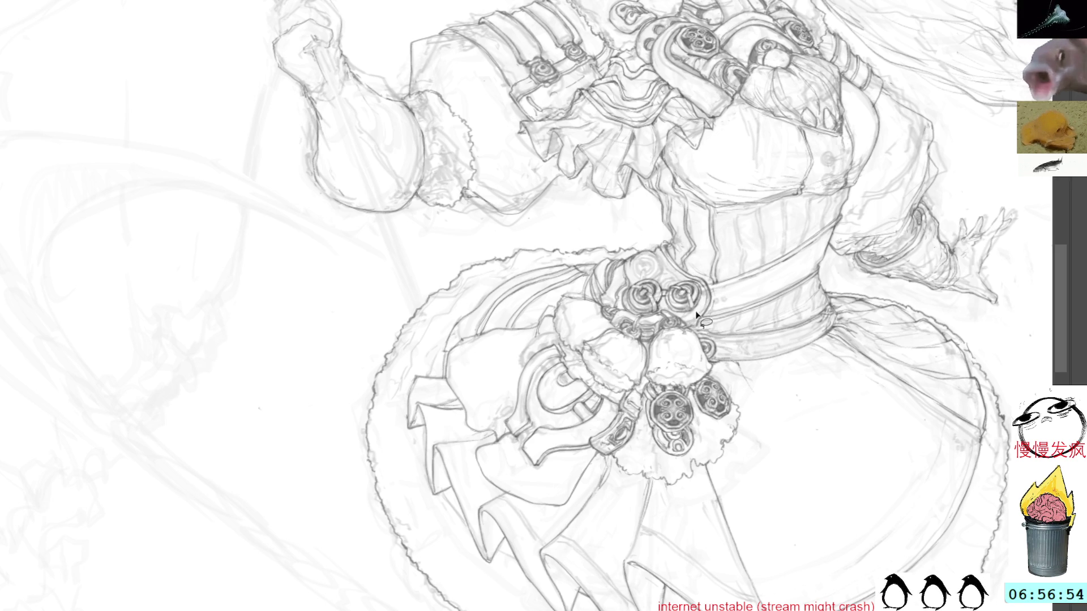
mouse_move(705, 299)
left_mouse_down()
mouse_move(685, 269)
mouse_move(665, 291)
mouse_move(667, 307)
mouse_move(692, 314)
mouse_move(703, 300)
left_mouse_up()
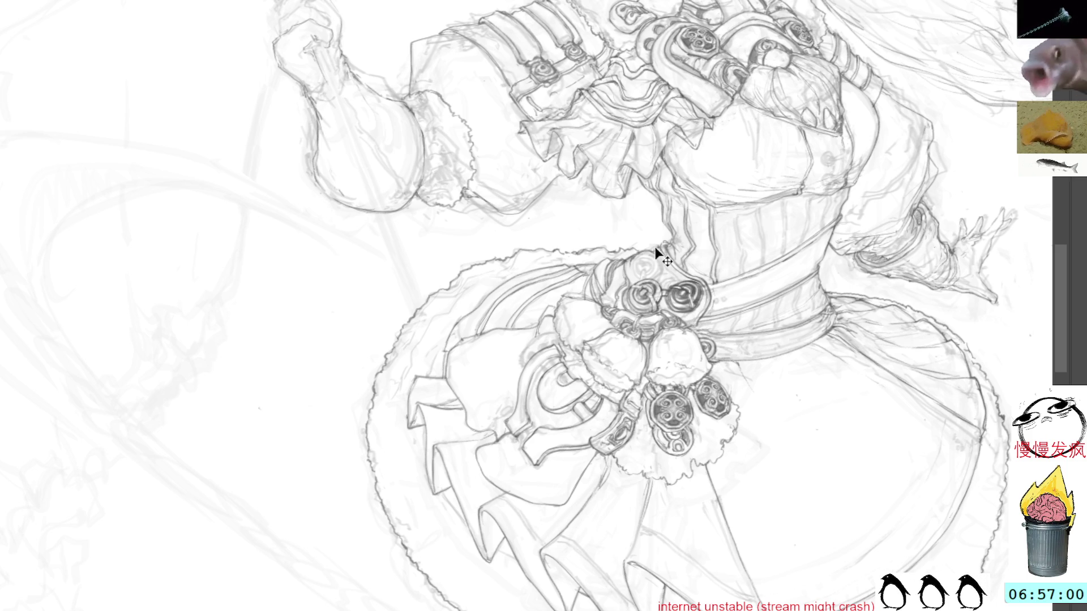
key("ctrl+t")
mouse_move(688, 293)
left_mouse_down()
mouse_move(660, 257)
mouse_move(638, 259)
mouse_move(658, 238)
left_mouse_up()
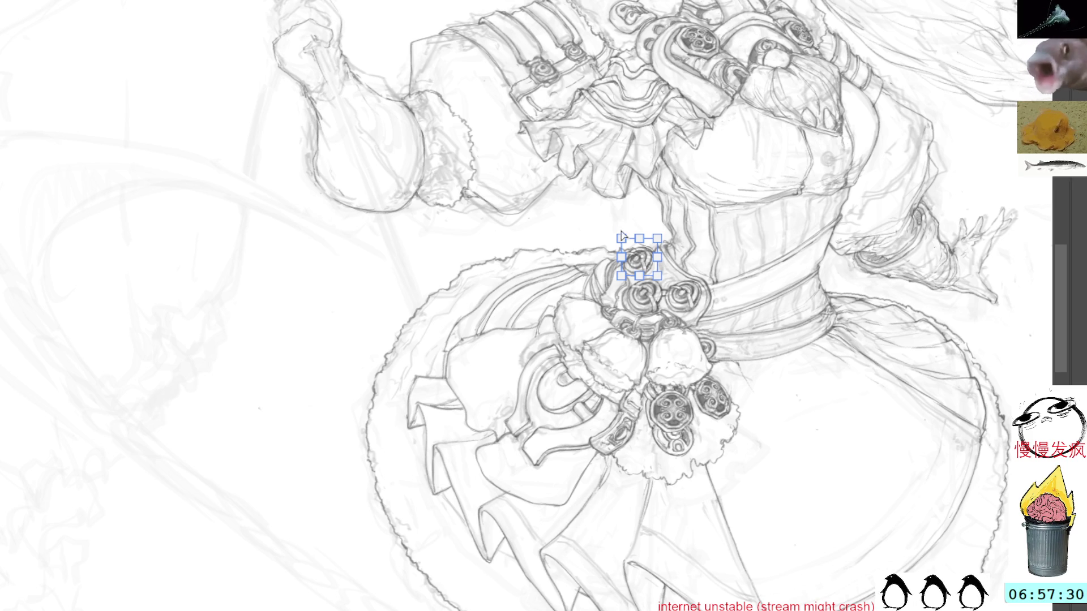
left_click_drag(621, 238, 666, 241)
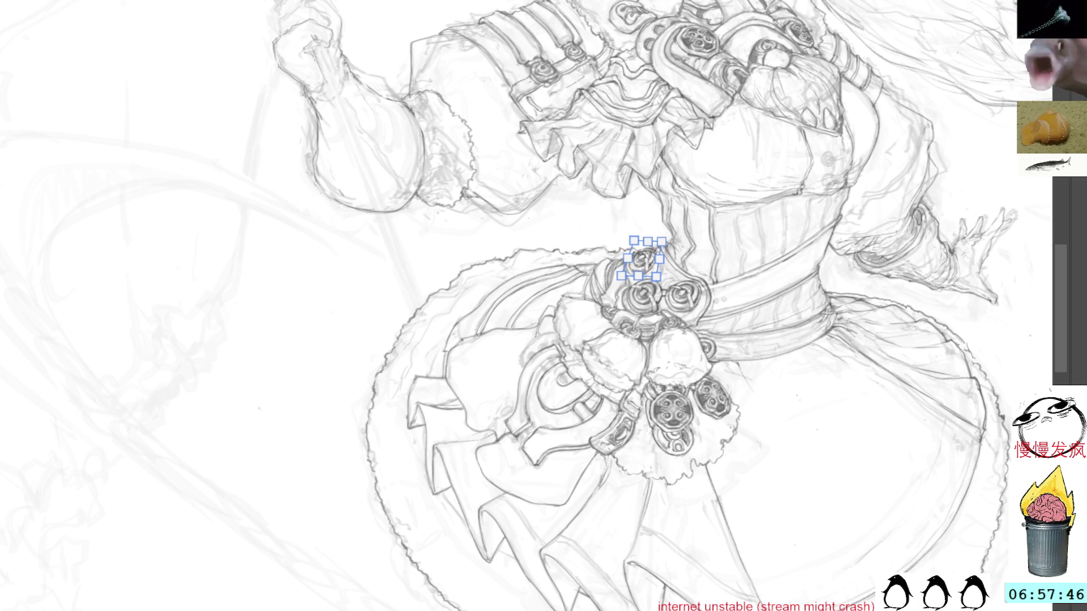
Commit the rose, then nudge the small belt rose down, right and up with arrow keys and apply.
key("Return")
key("ctrl+t")
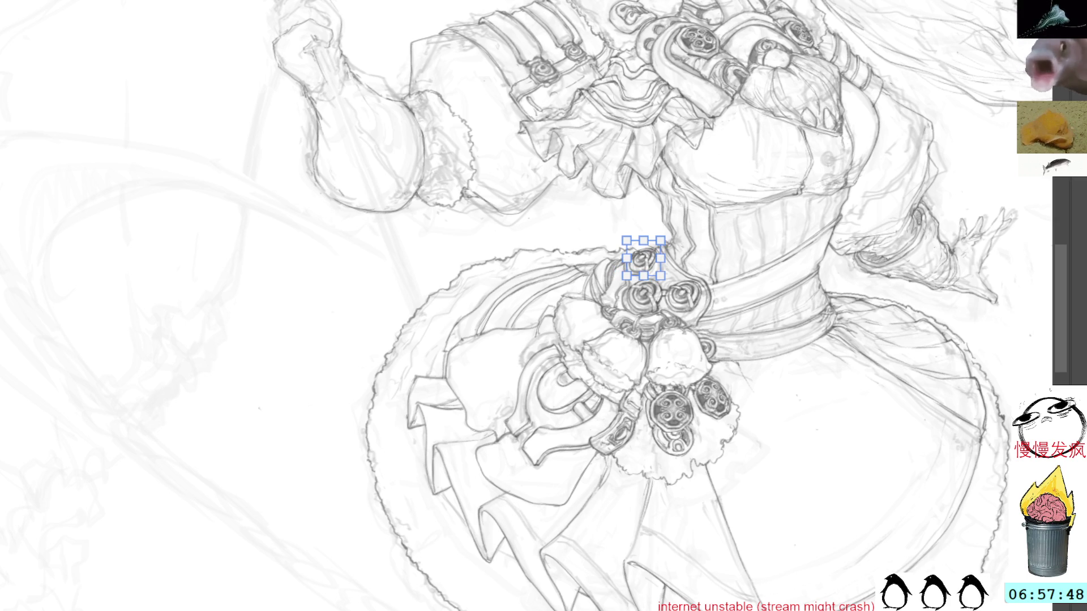
key("Down")
key("Down")
key("Down")
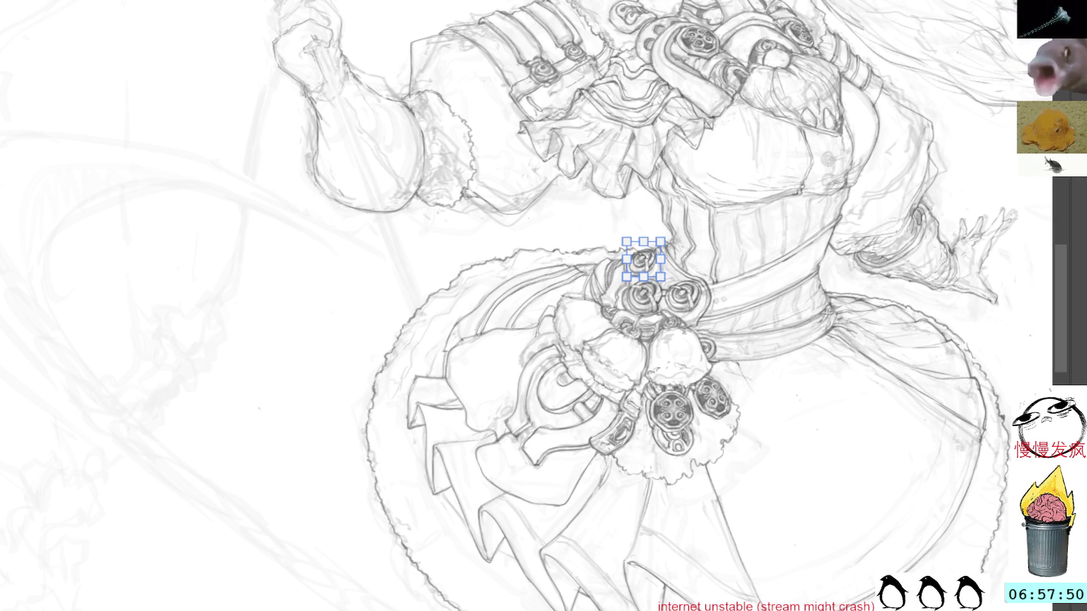
key("Right")
key("Right")
key("Right")
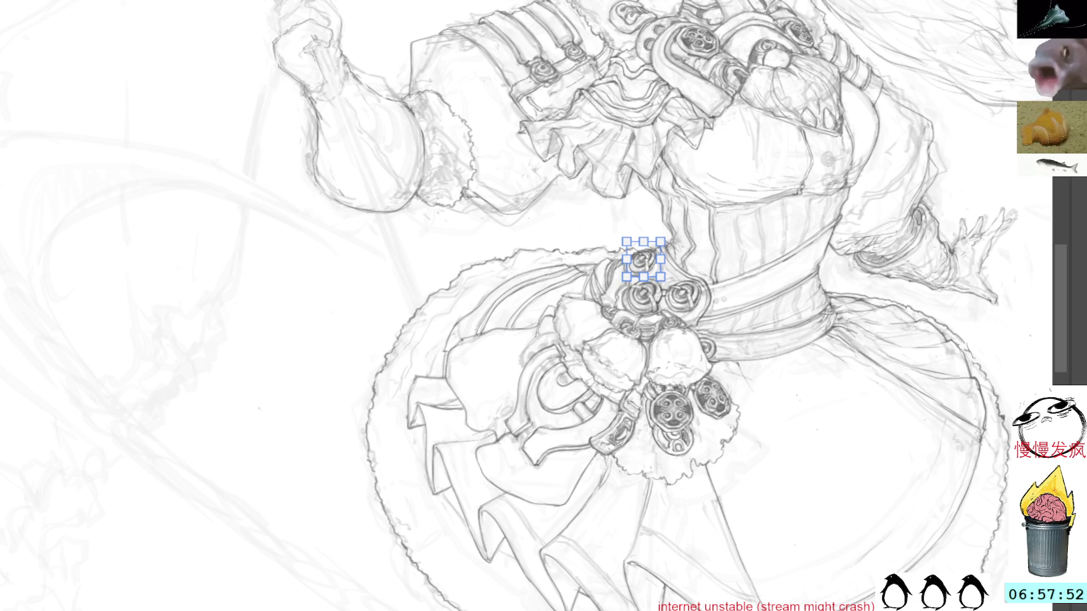
key("Up")
key("Up")
key("Up")
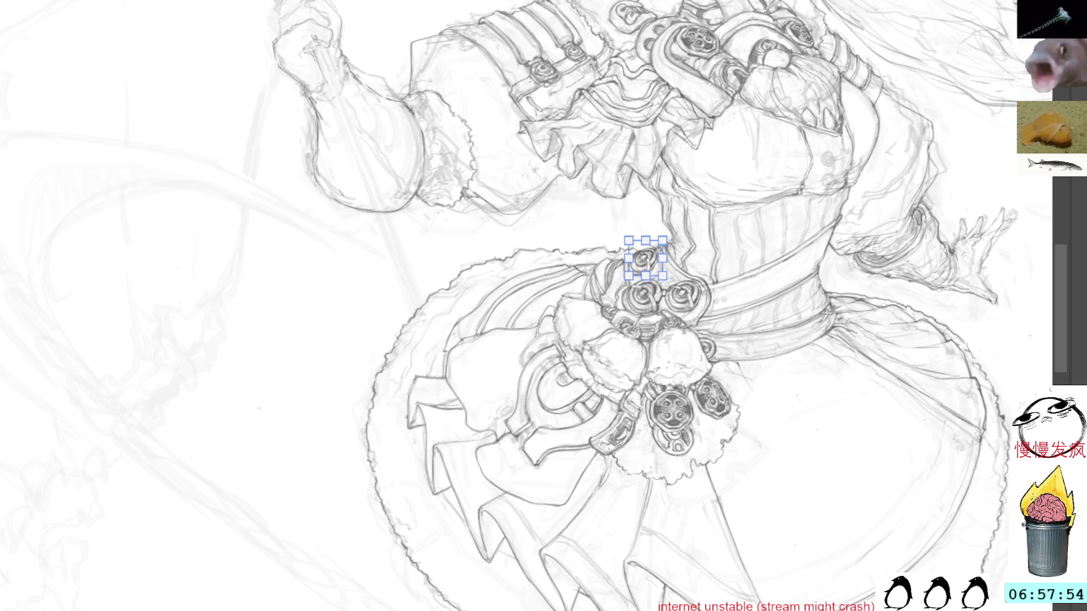
key("Return")
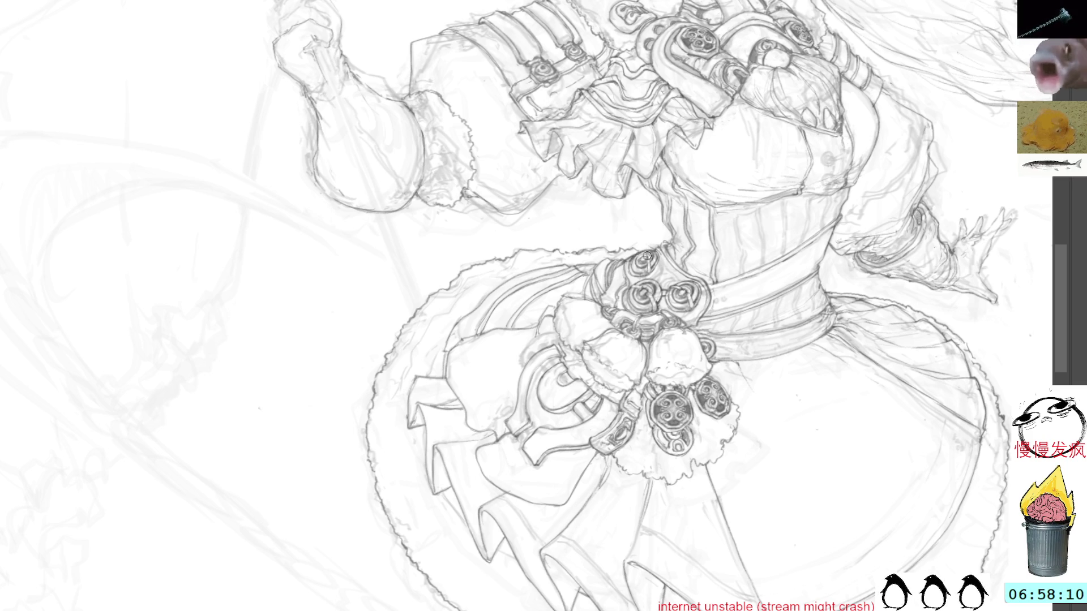
Tilt the canvas view counter-clockwise, then pan to bring the face and upper body into view.
left_click_drag(643, 258, 641, 239)
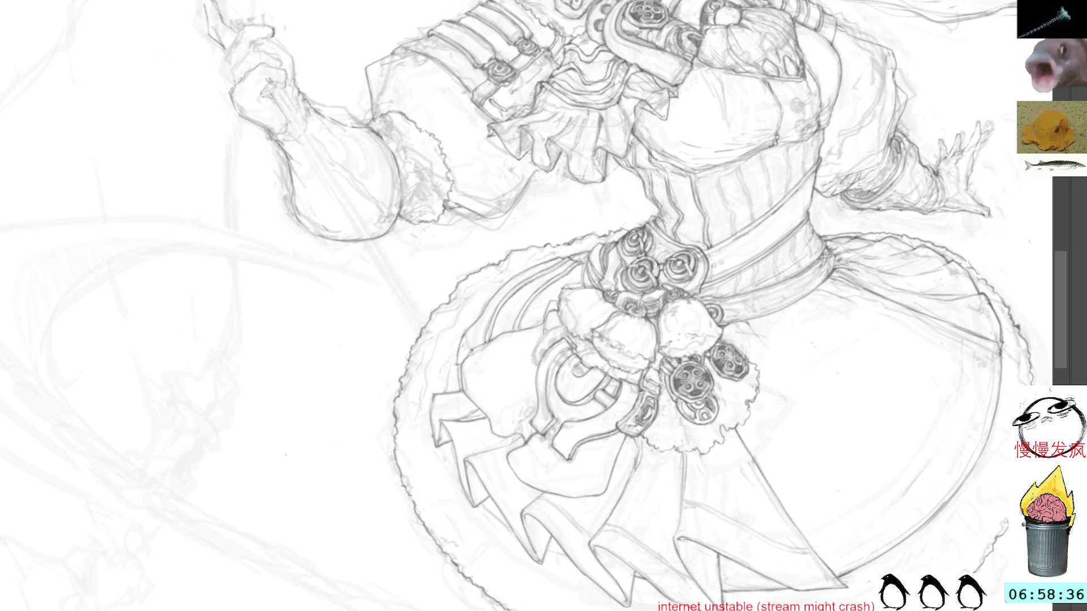
mouse_move(651, 249)
left_mouse_down()
mouse_move(693, 148)
mouse_move(637, 243)
left_mouse_up()
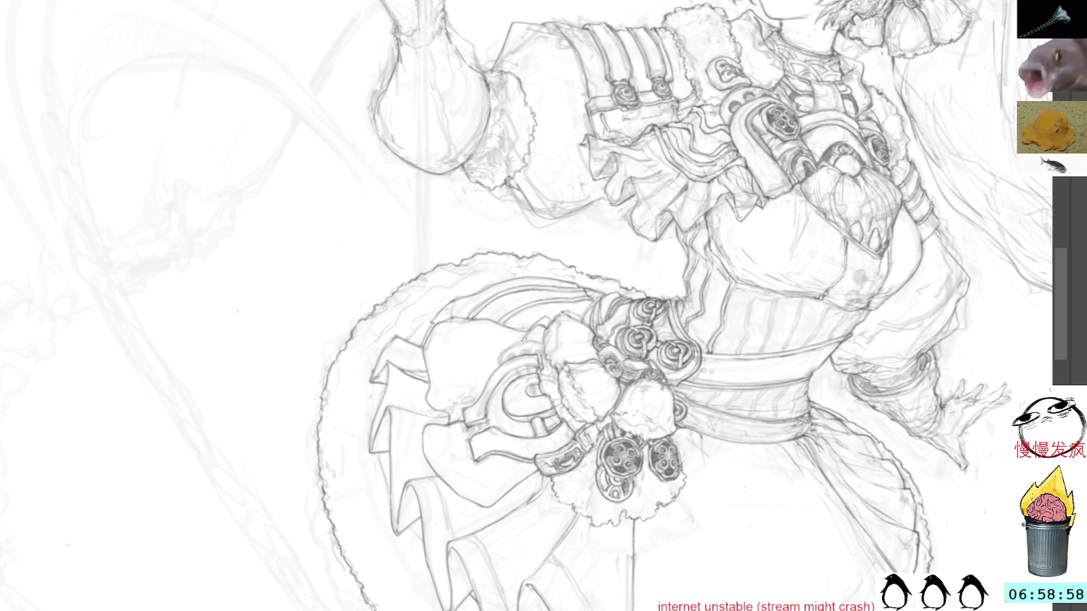
left_click_drag(598, 96, 638, 213)
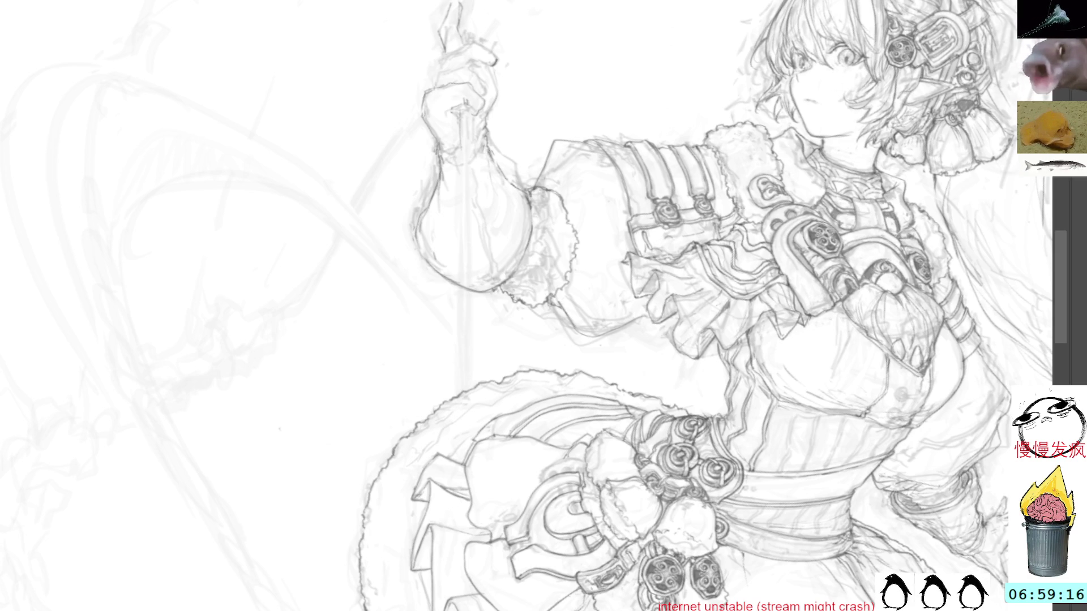
Set the view upright, draw a short line along the lower forearm, and lasso the right forearm cuff.
key("Delete")
left_click_drag(899, 137, 695, 130)
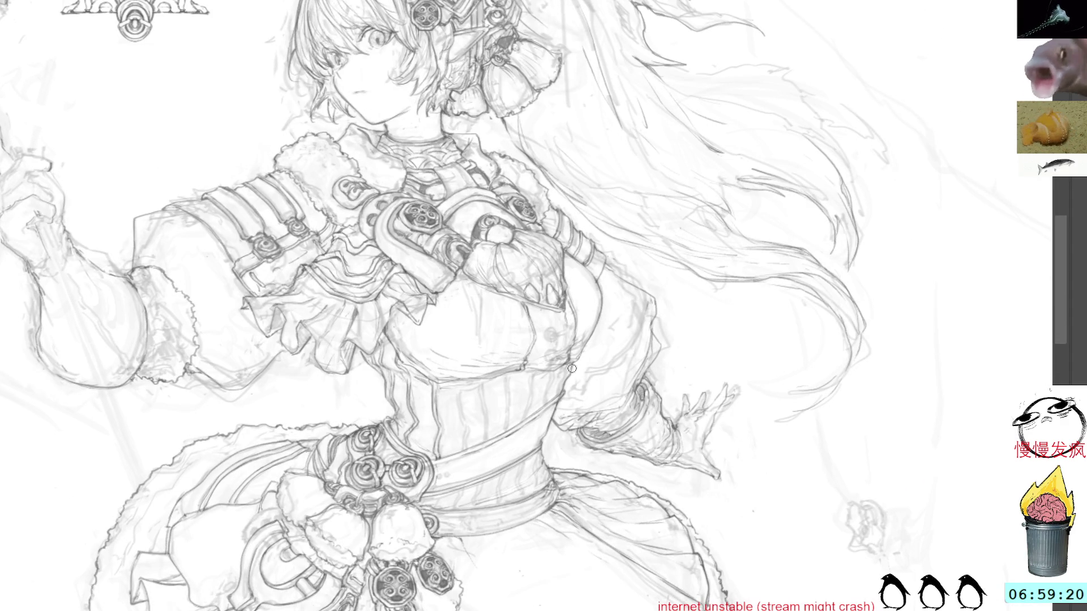
mouse_move(578, 424)
left_mouse_down()
mouse_move(592, 443)
mouse_move(629, 430)
left_mouse_up()
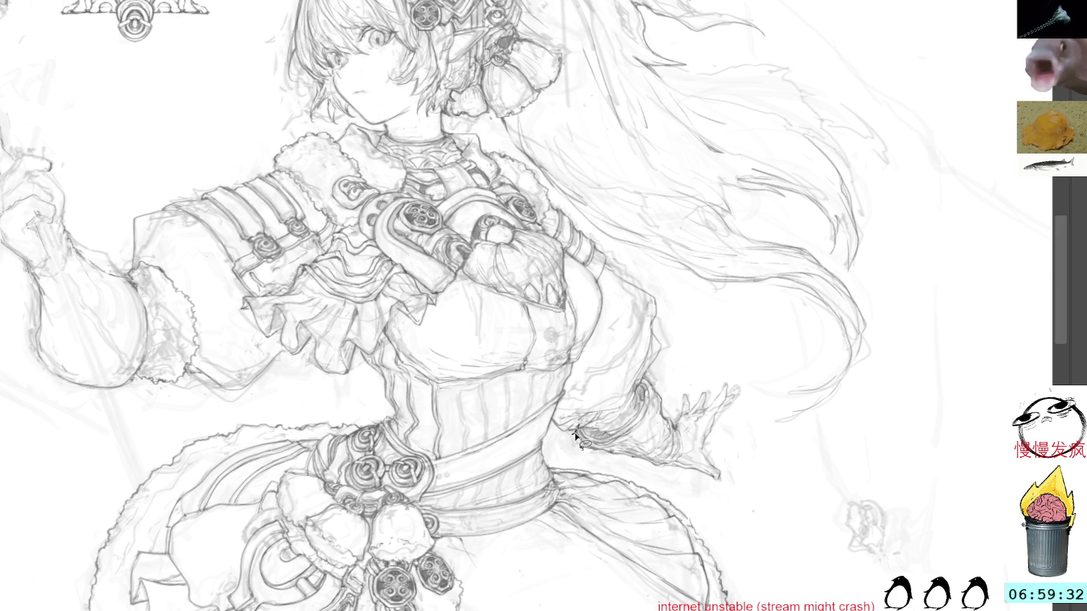
mouse_move(597, 448)
left_mouse_down()
mouse_move(641, 453)
mouse_move(651, 391)
mouse_move(581, 448)
left_mouse_up()
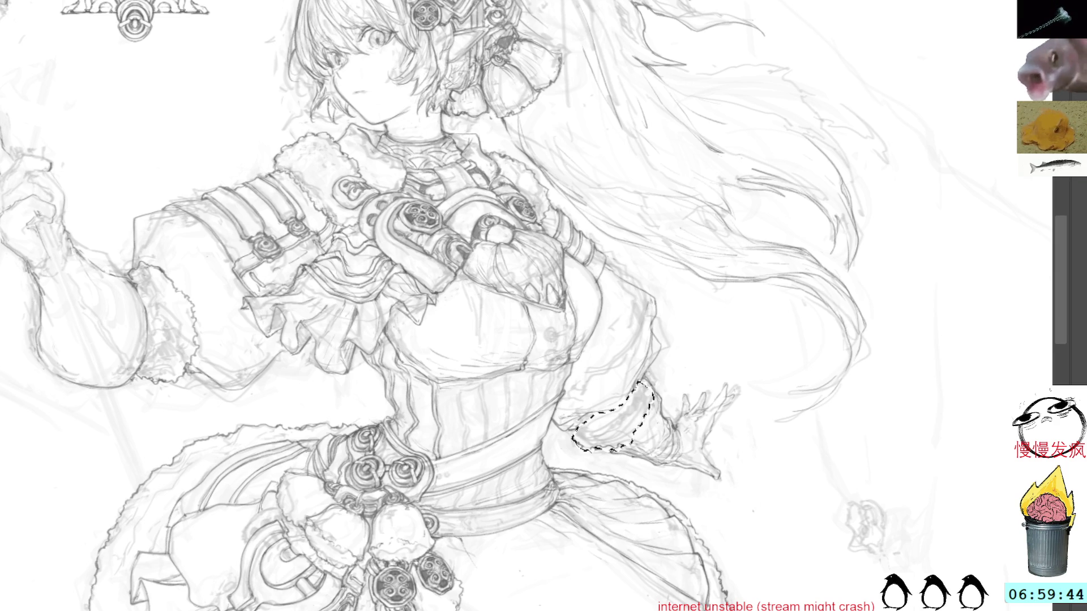
Deselect the lasso around the right forearm cuff with Ctrl+D.
key("ctrl+d")
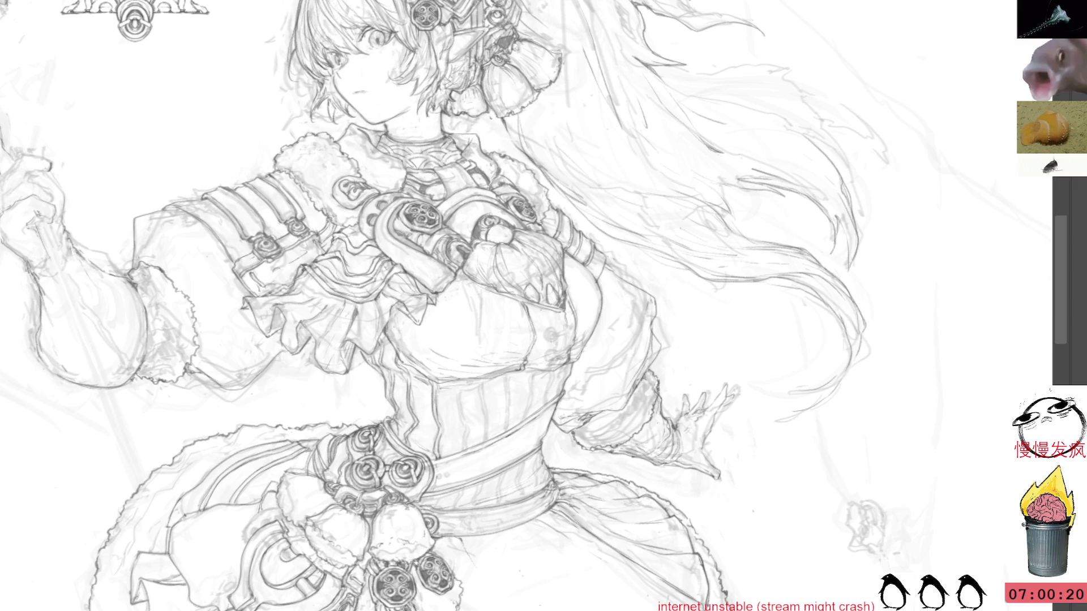
Add a short pencil mark on the torso's right side, then turn the view about 100° sideways.
left_click_drag(543, 305, 621, 272)
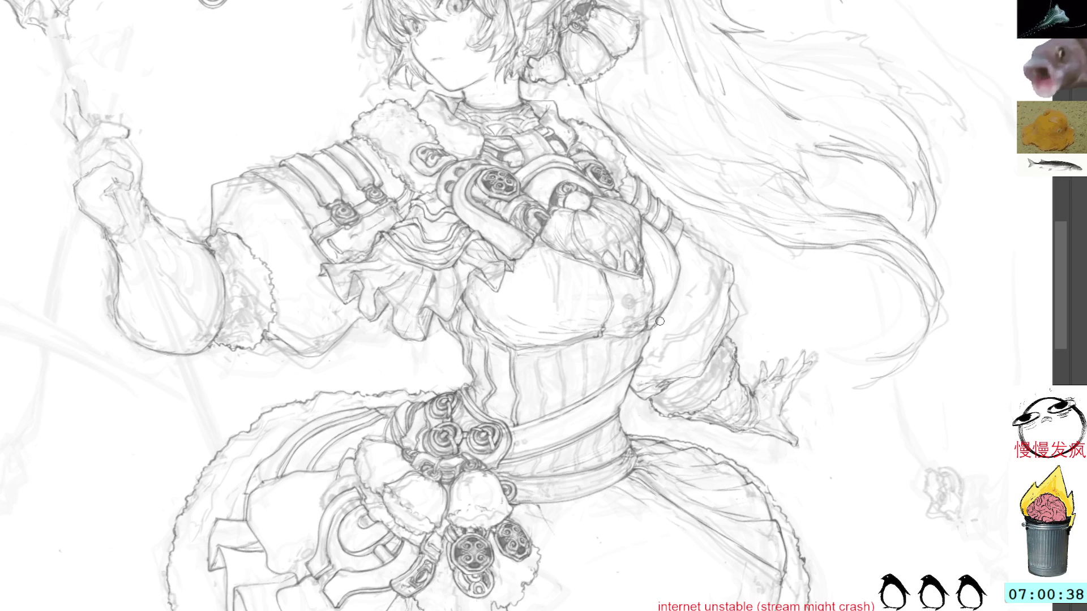
left_click_drag(657, 327, 646, 331)
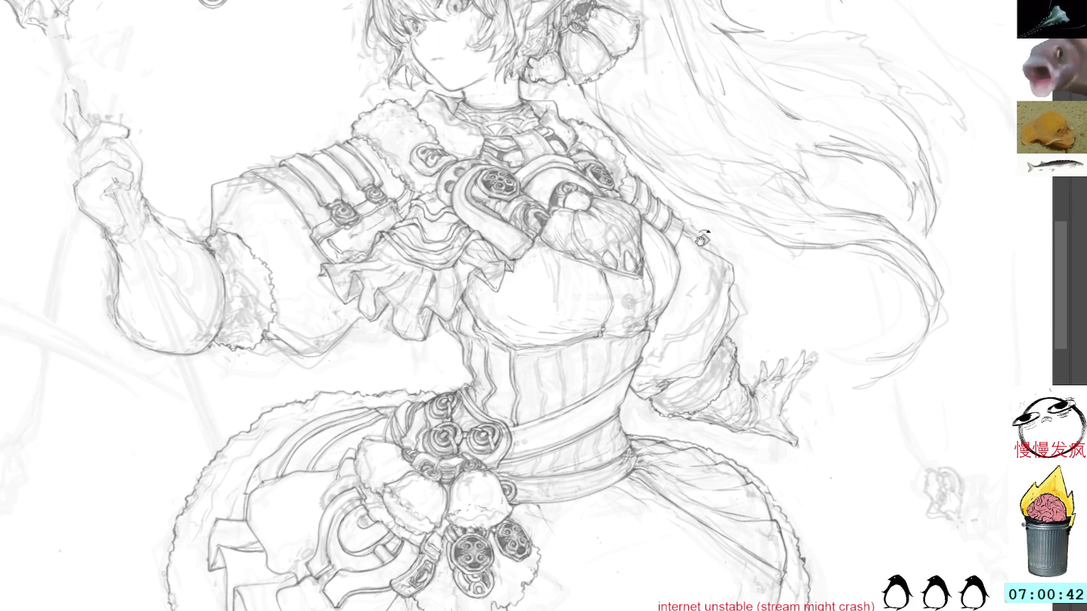
key("ctrl+0")
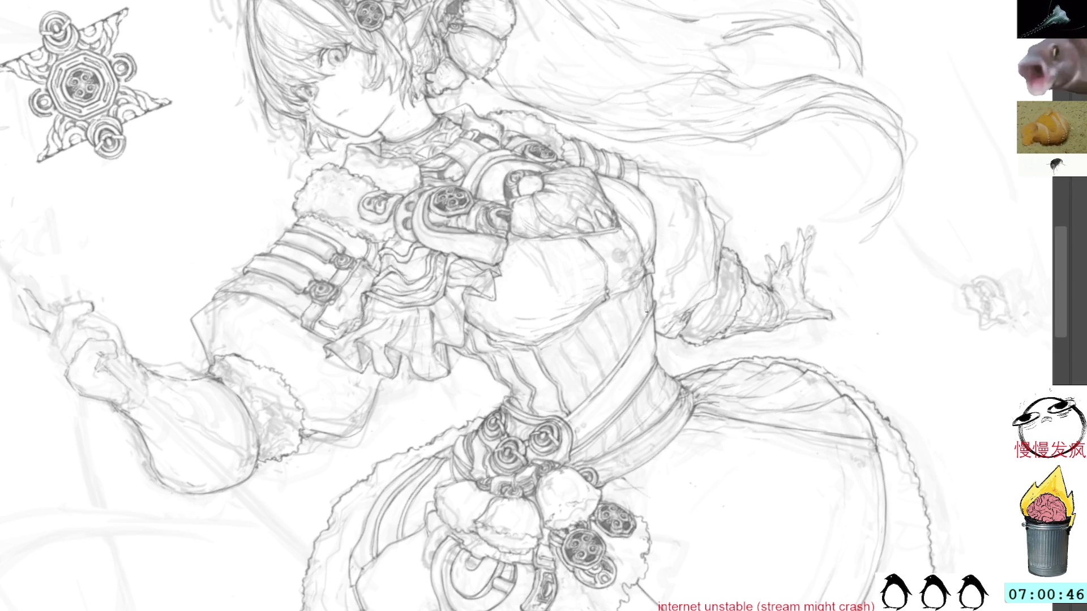
scroll(696, 275, "down", 5)
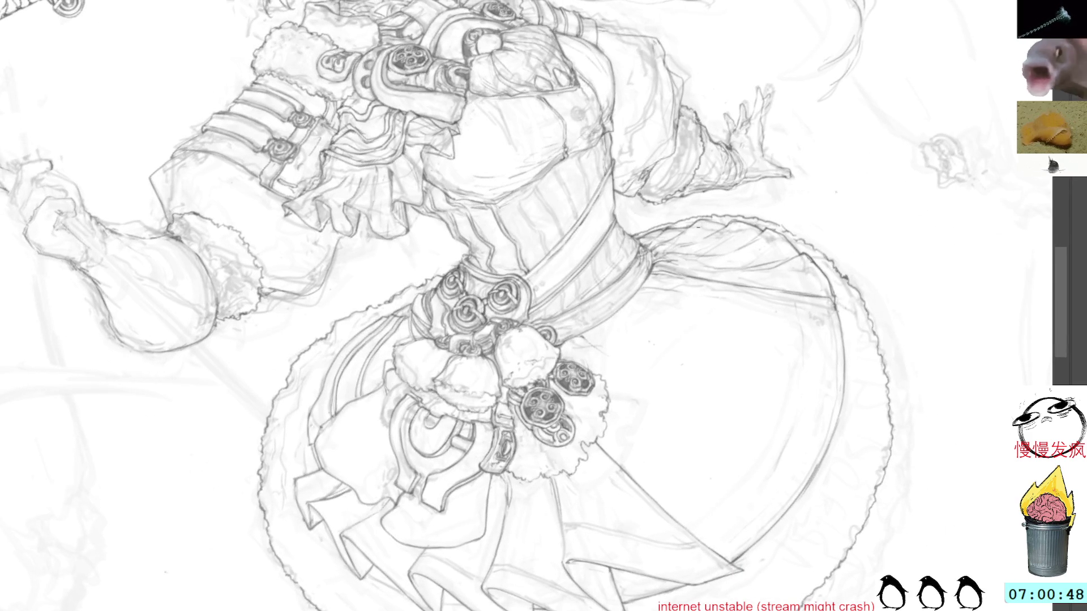
mouse_move(662, 224)
left_mouse_down()
mouse_move(565, 151)
mouse_move(427, 192)
left_mouse_up()
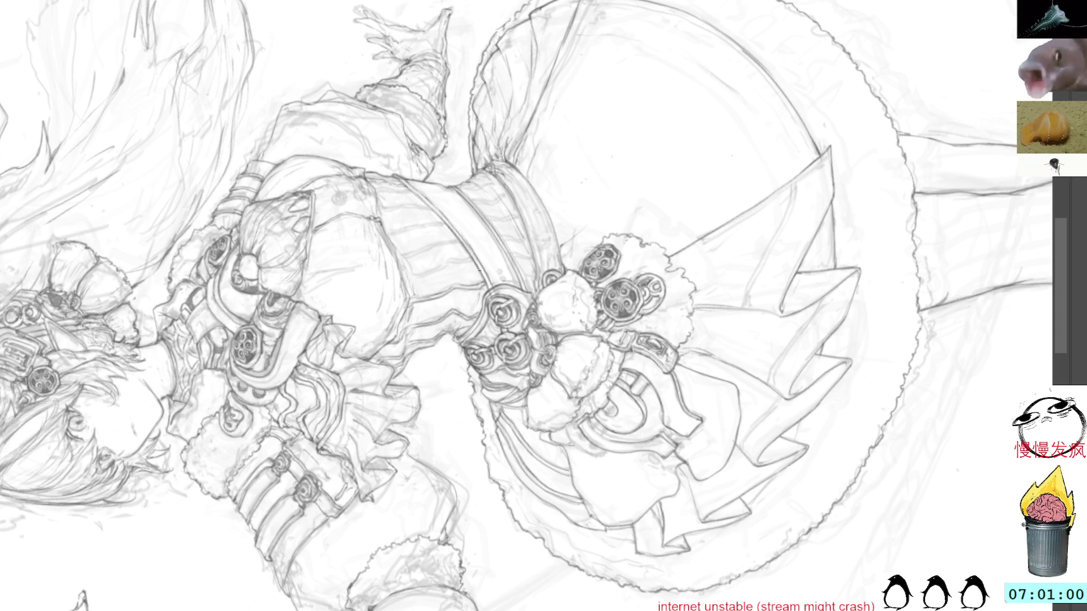
Bring the belt and skirt into view, rotate back toward upright, and add a faint line near the emblems.
mouse_move(753, 307)
left_mouse_down()
mouse_move(740, 228)
mouse_move(822, 185)
mouse_move(701, 226)
left_mouse_up()
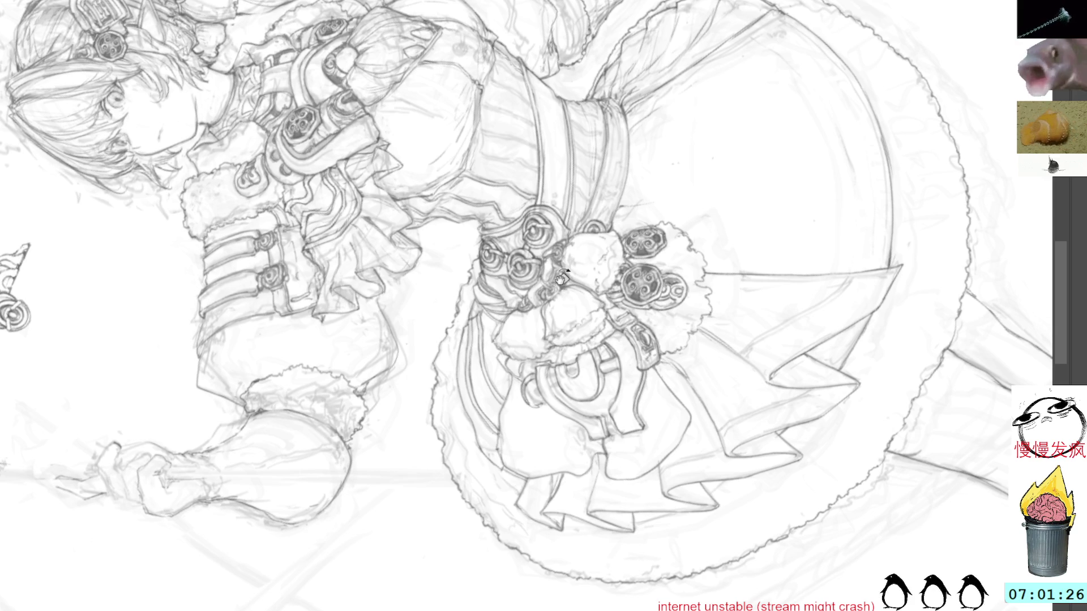
mouse_move(538, 259)
left_mouse_down()
mouse_move(478, 201)
mouse_move(566, 155)
left_mouse_up()
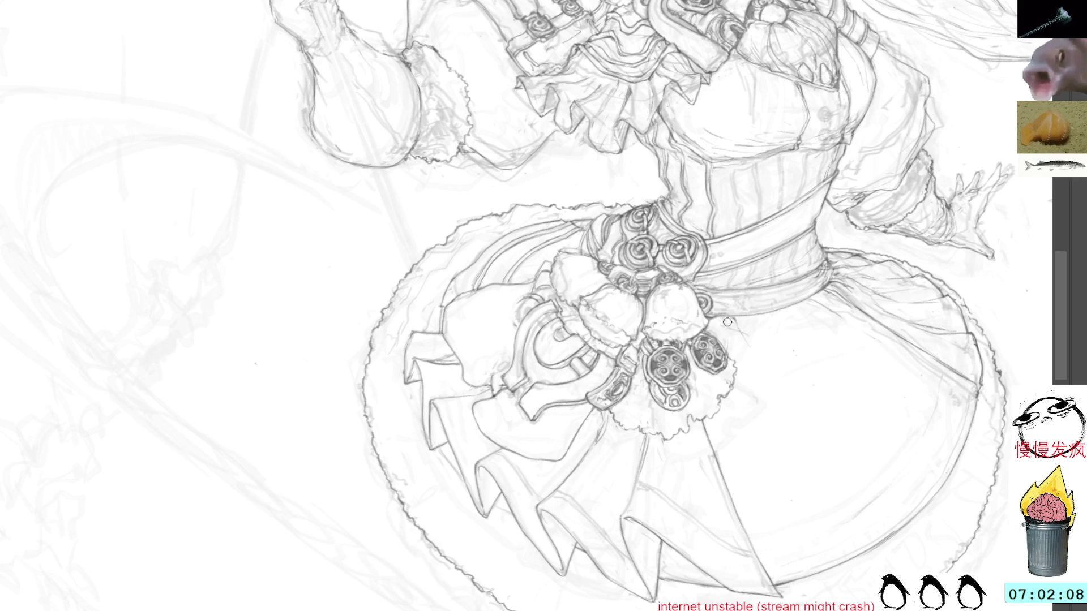
left_click_drag(757, 366, 771, 404)
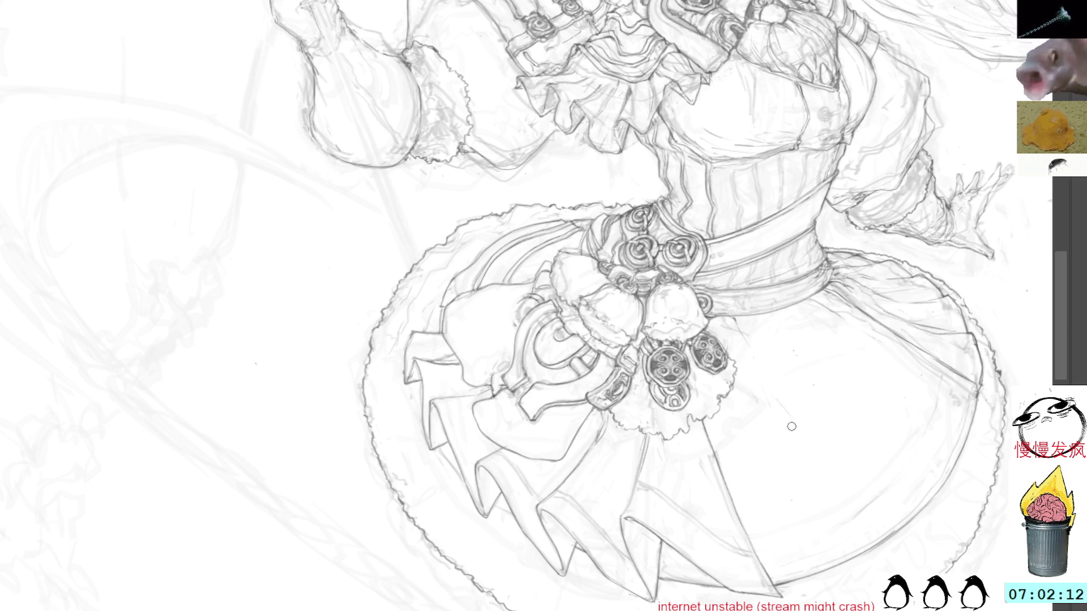
Pan and rotate the canvas clockwise to frame the face and the long hair strands.
left_click_drag(889, 297, 849, 610)
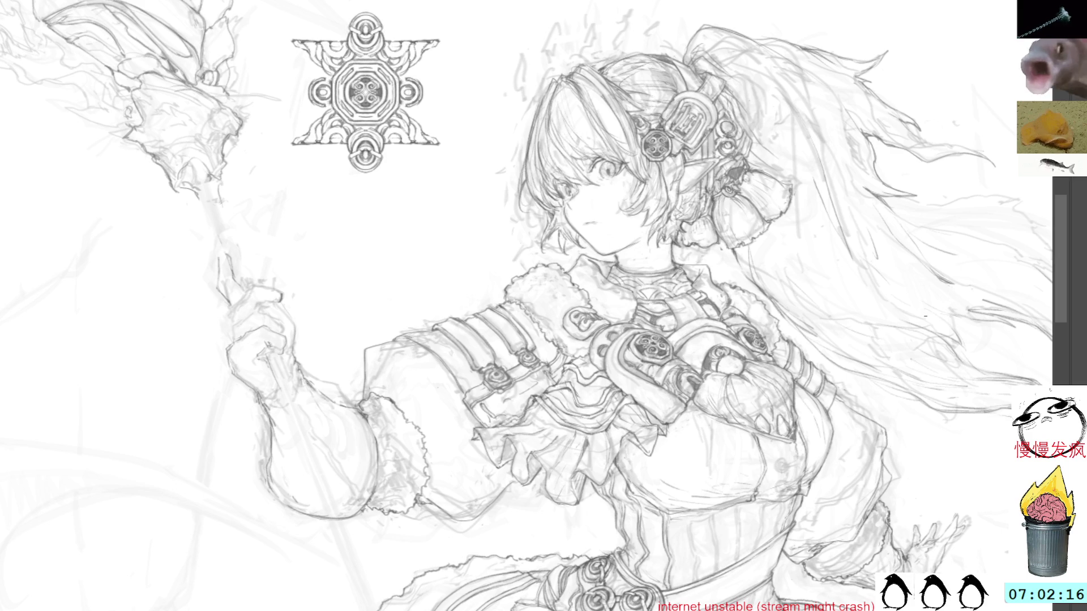
mouse_move(940, 313)
left_mouse_down()
mouse_move(846, 300)
mouse_move(861, 286)
mouse_move(725, 534)
left_mouse_up()
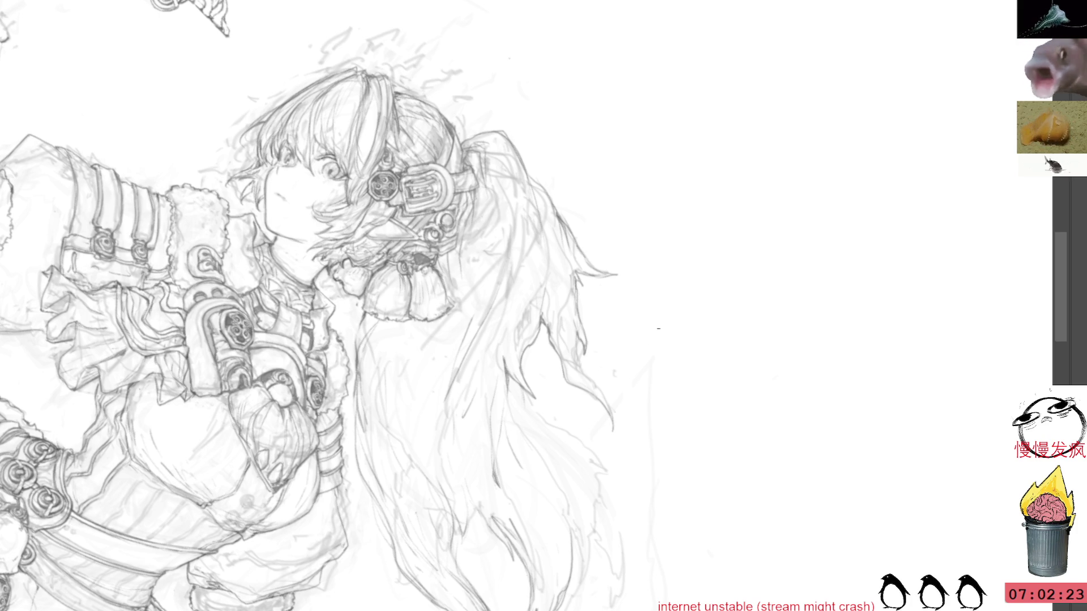
mouse_move(689, 291)
left_mouse_down()
mouse_move(693, 309)
mouse_move(682, 313)
mouse_move(681, 235)
left_mouse_up()
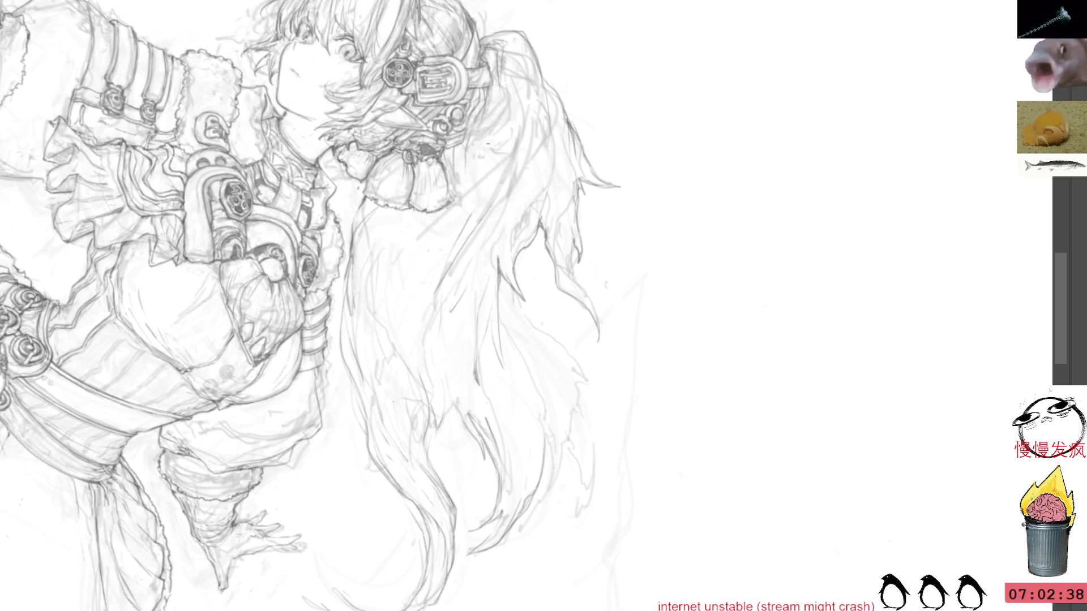
mouse_move(679, 194)
left_mouse_down()
mouse_move(626, 294)
mouse_move(585, 257)
left_mouse_up()
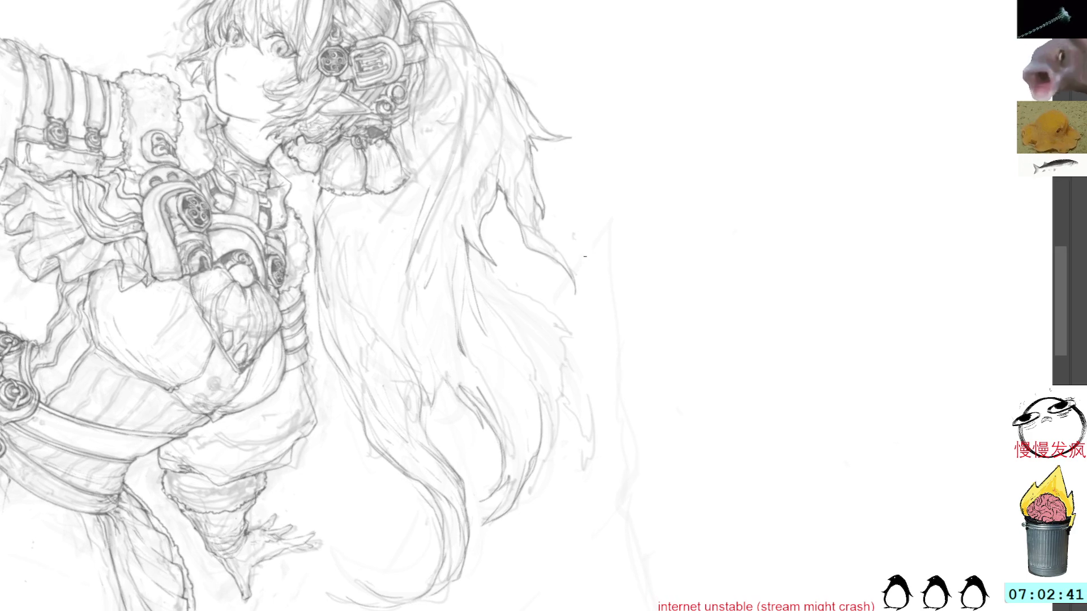
left_click_drag(626, 165, 577, 151)
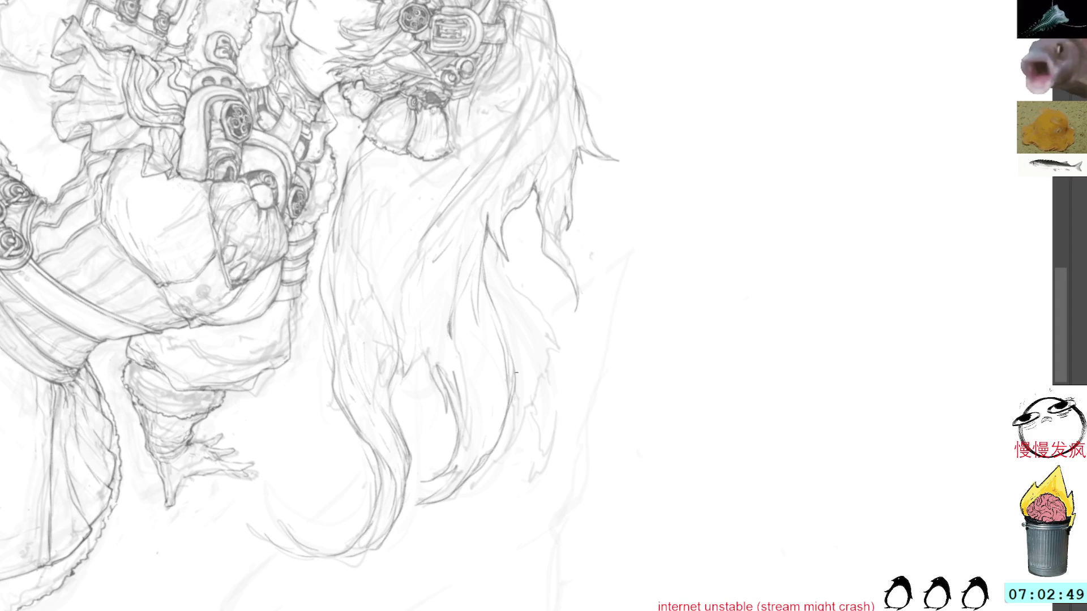
mouse_move(603, 312)
left_mouse_down()
mouse_move(636, 271)
mouse_move(603, 380)
left_mouse_up()
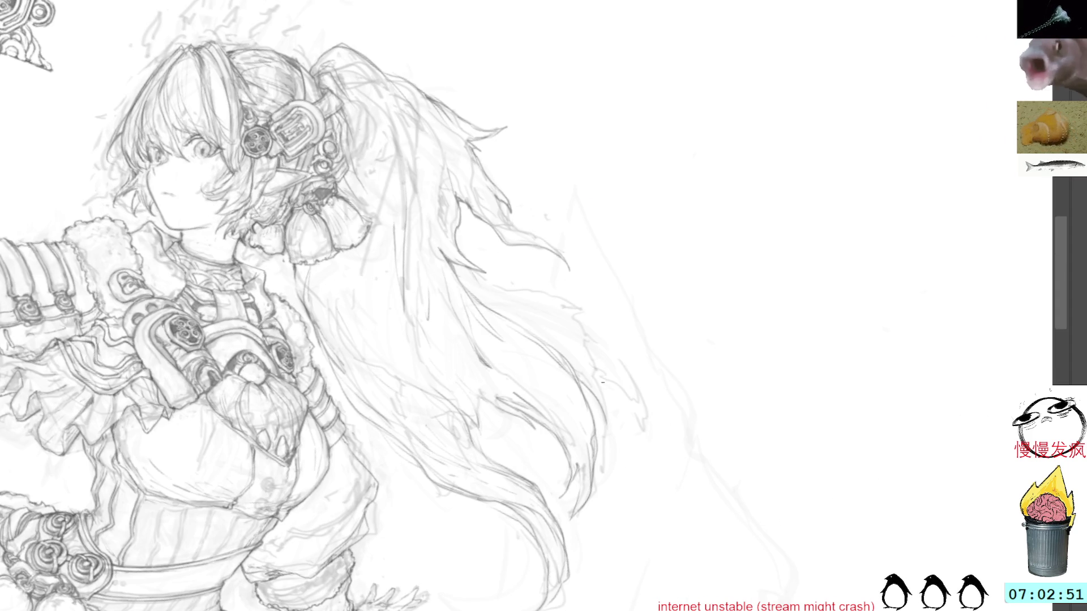